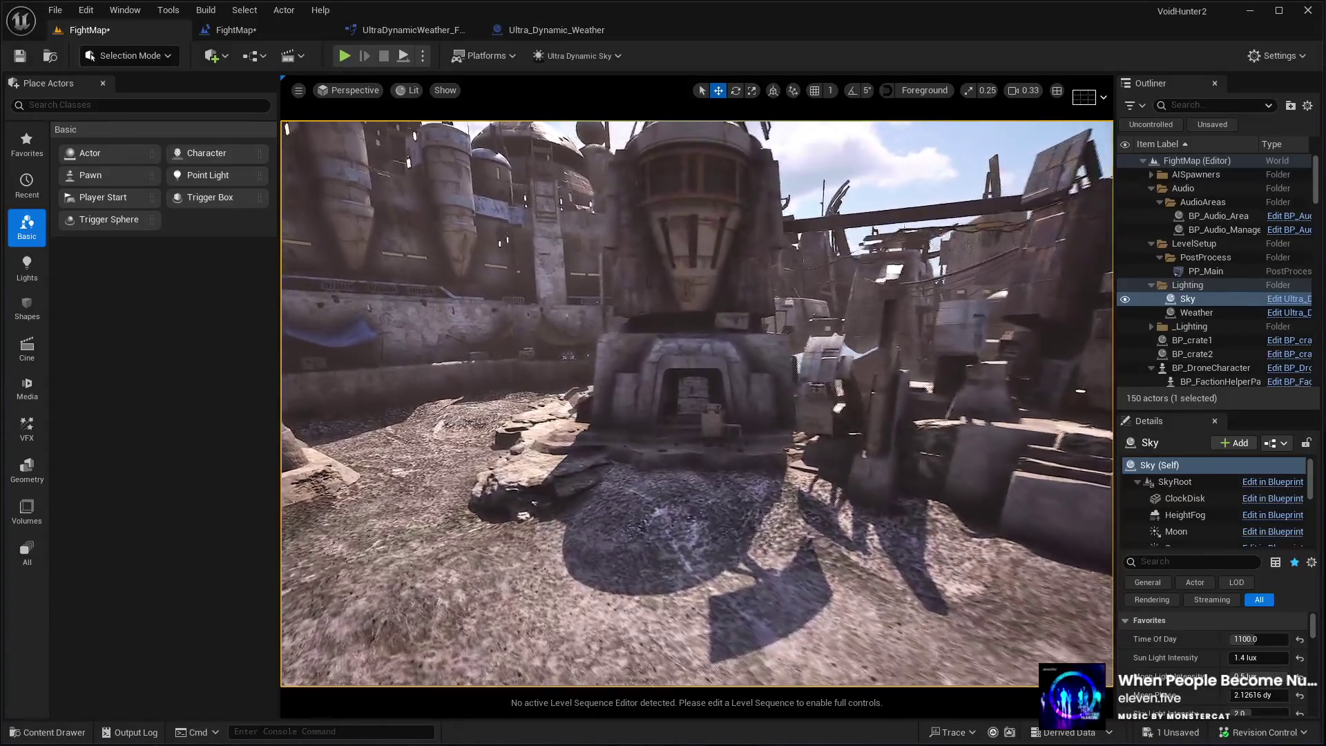
Fly toward the stone doorway and select the flat cliff rock on the ground
key(w)
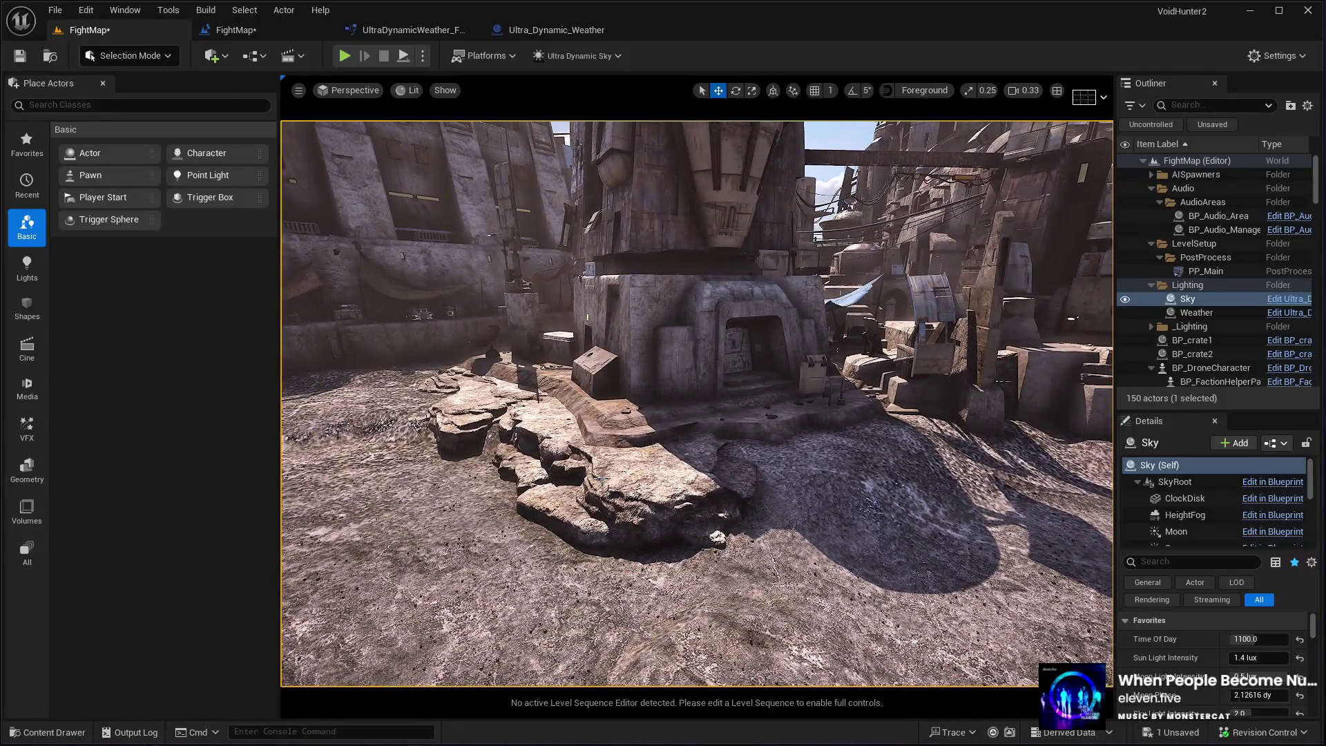
click(601, 476)
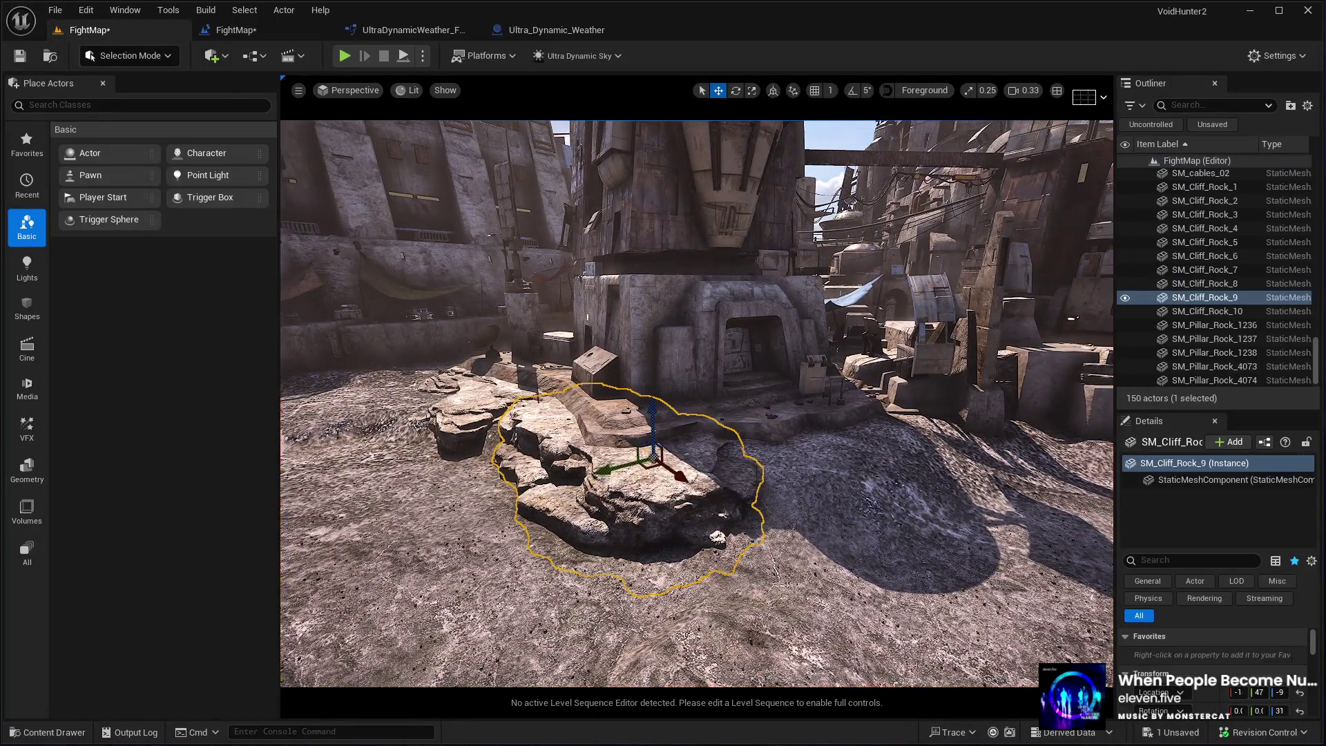
Duplicate the cliff rock, move the copy to the centre foreground and turn it
key(d)
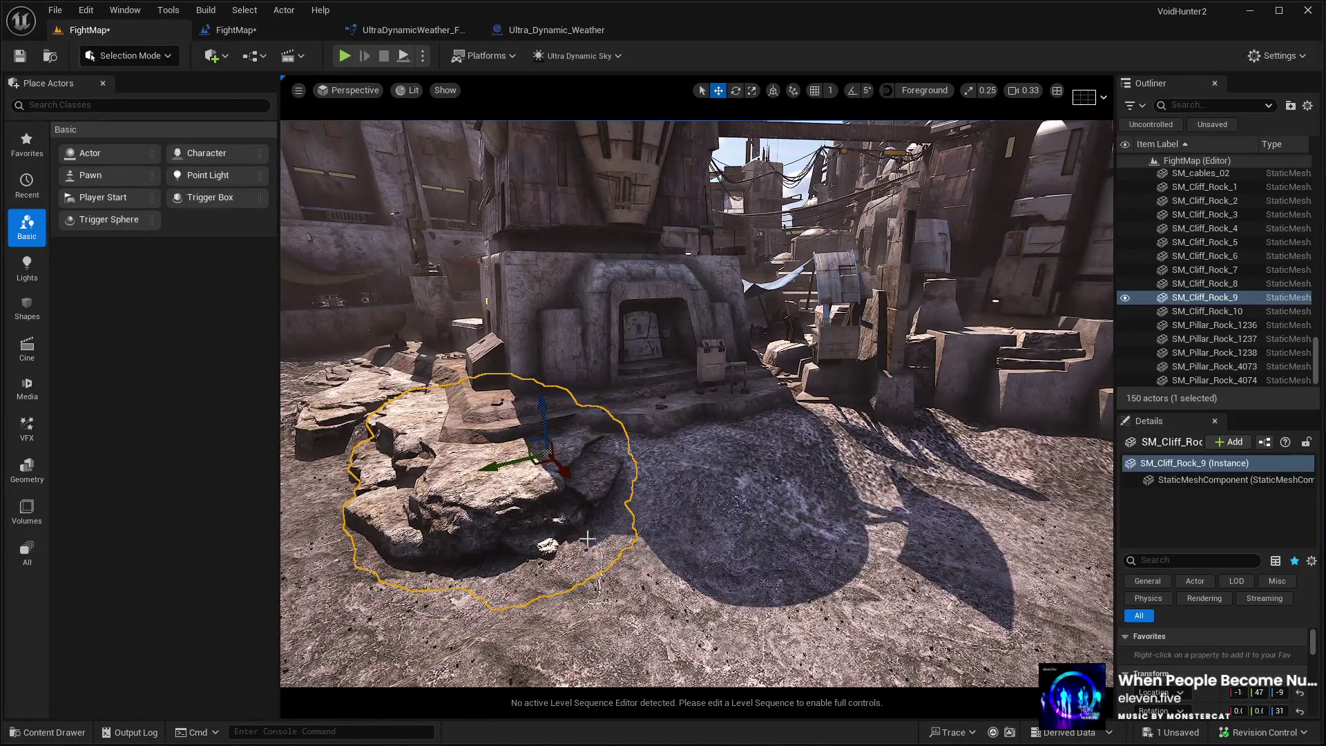
key(ctrl+d)
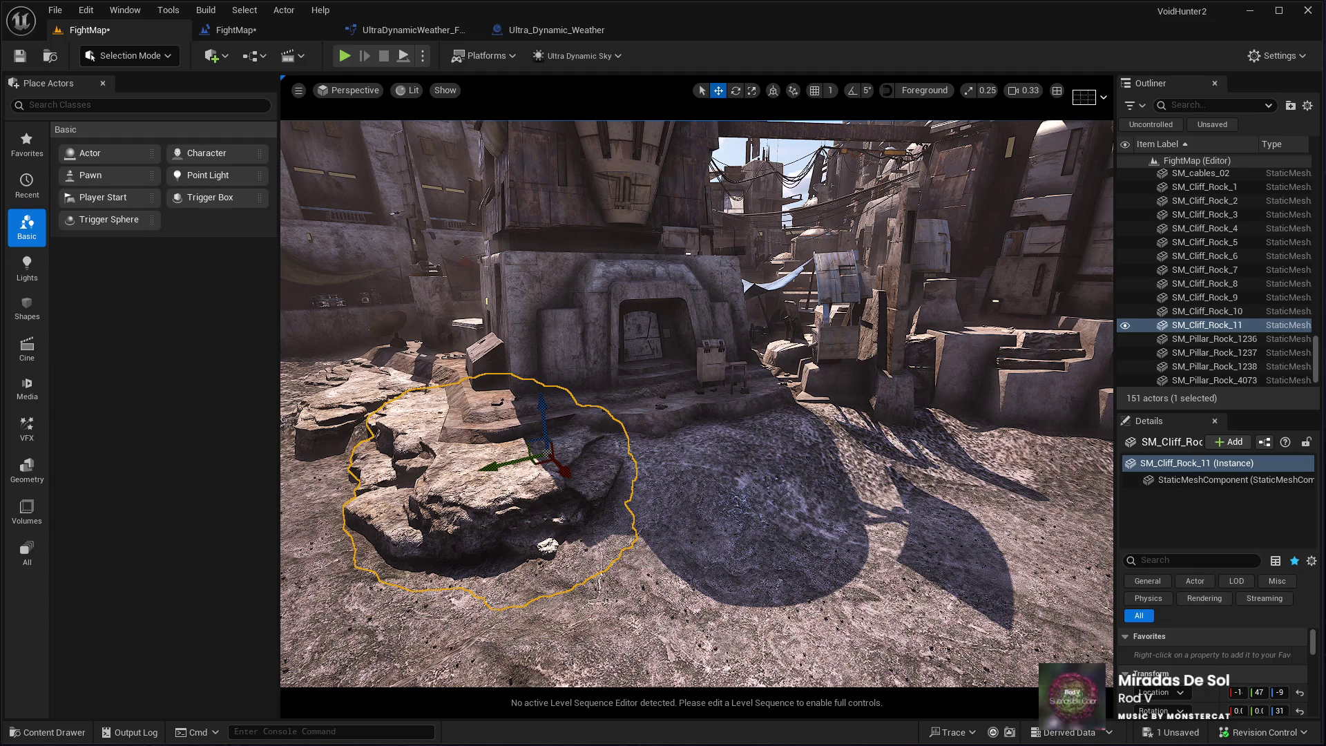
key(w)
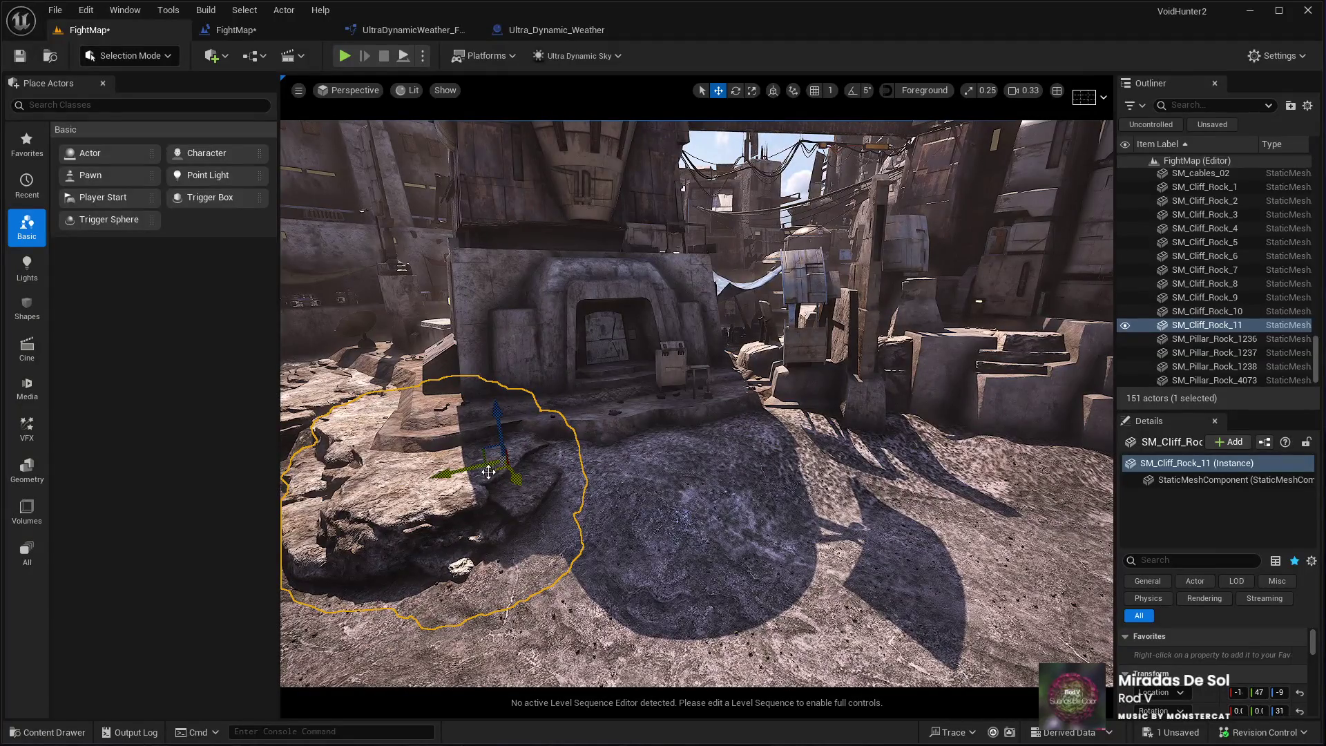
mouse_move(489, 468)
mouse_down()
mouse_move(739, 519)
mouse_move(783, 446)
mouse_move(769, 440)
mouse_up()
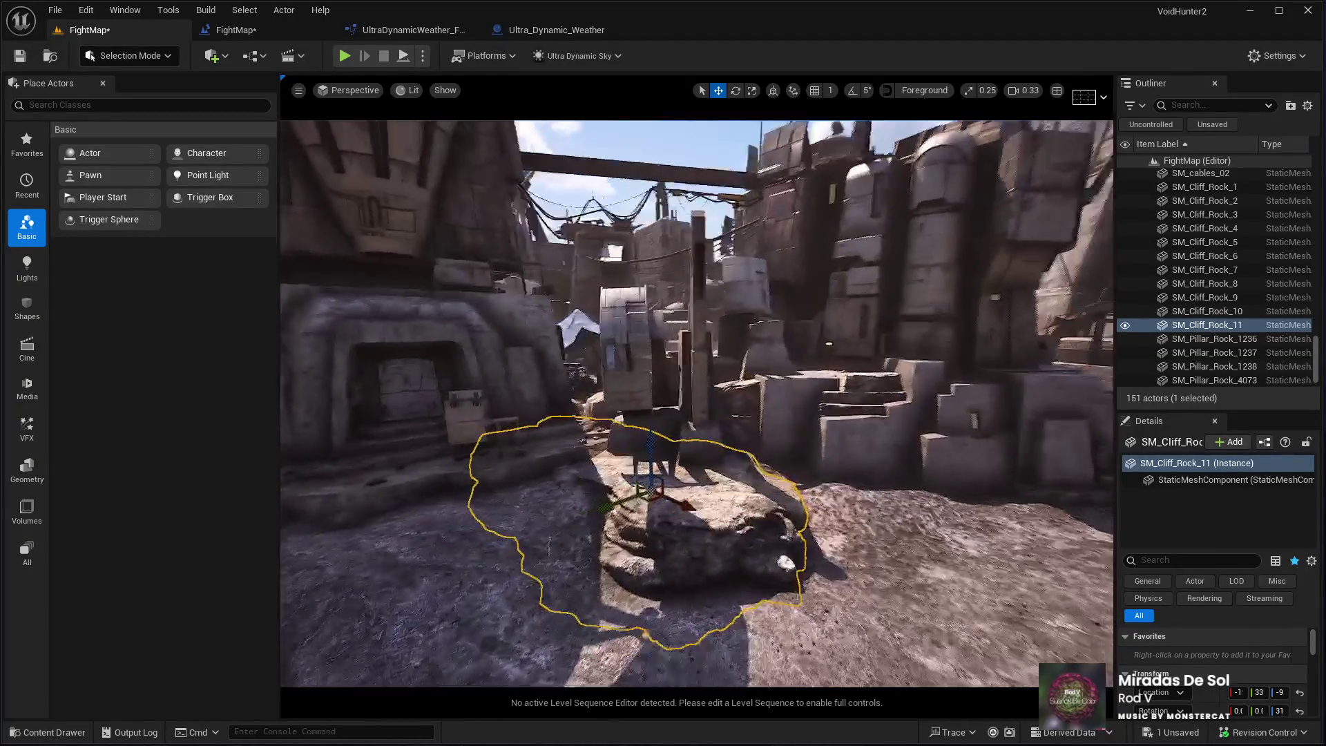
key(e)
drag(690, 525, 720, 498)
drag(697, 404, 677, 425)
drag(621, 525, 609, 530)
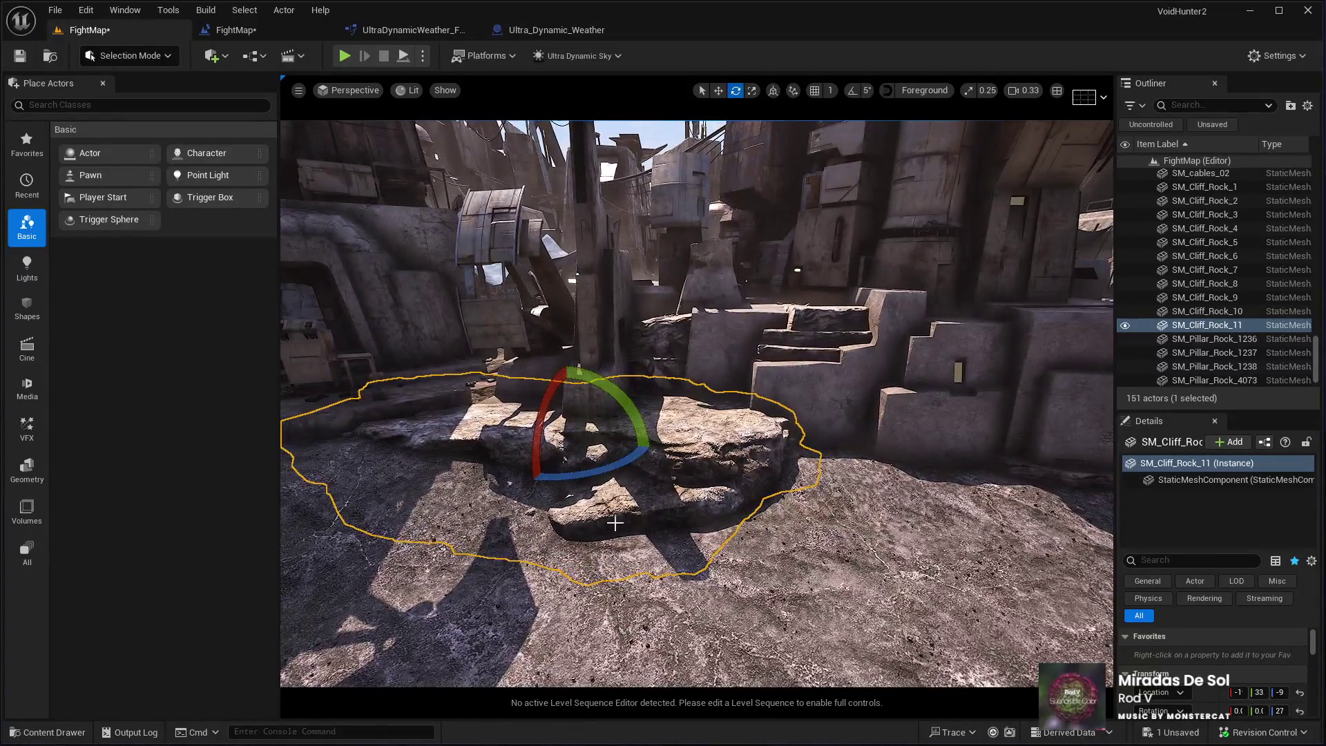
Duplicate the rotated rock again, slide the second copy right and turn it
key(ctrl+d)
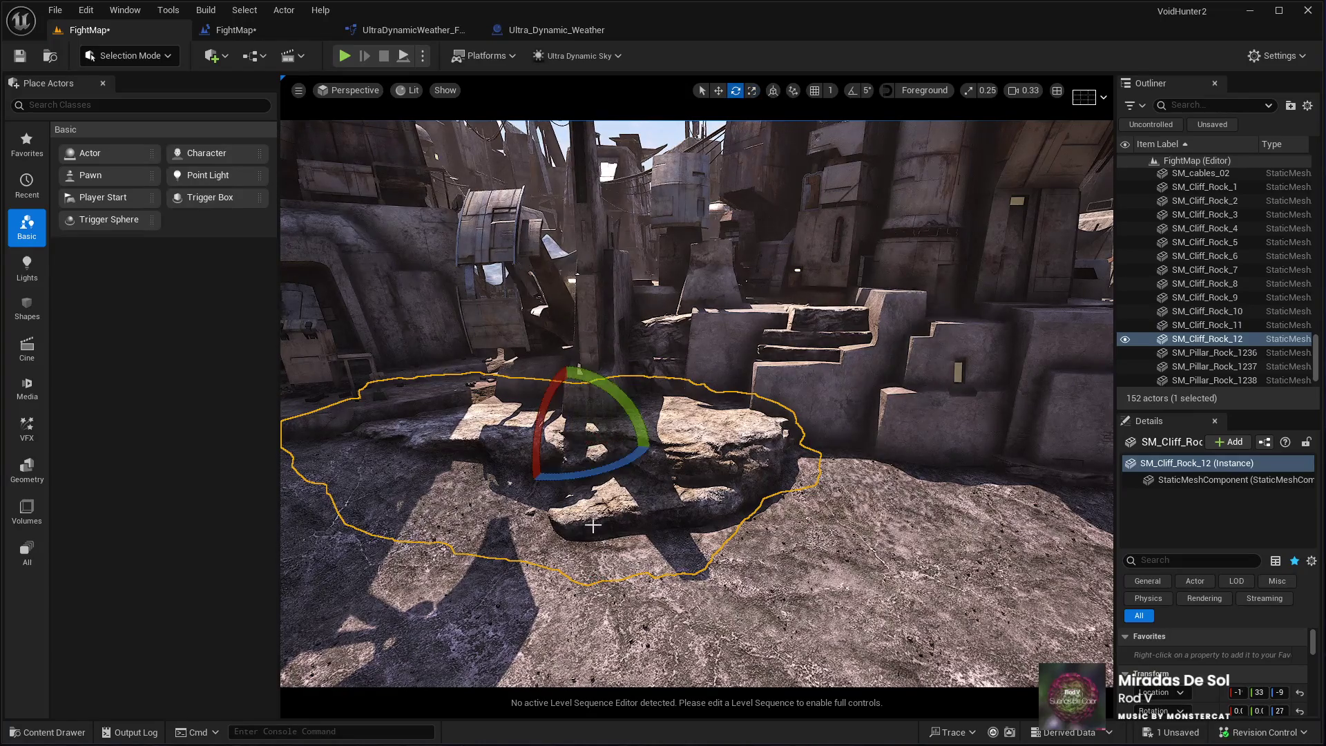
key(w)
drag(594, 461, 887, 470)
key(f)
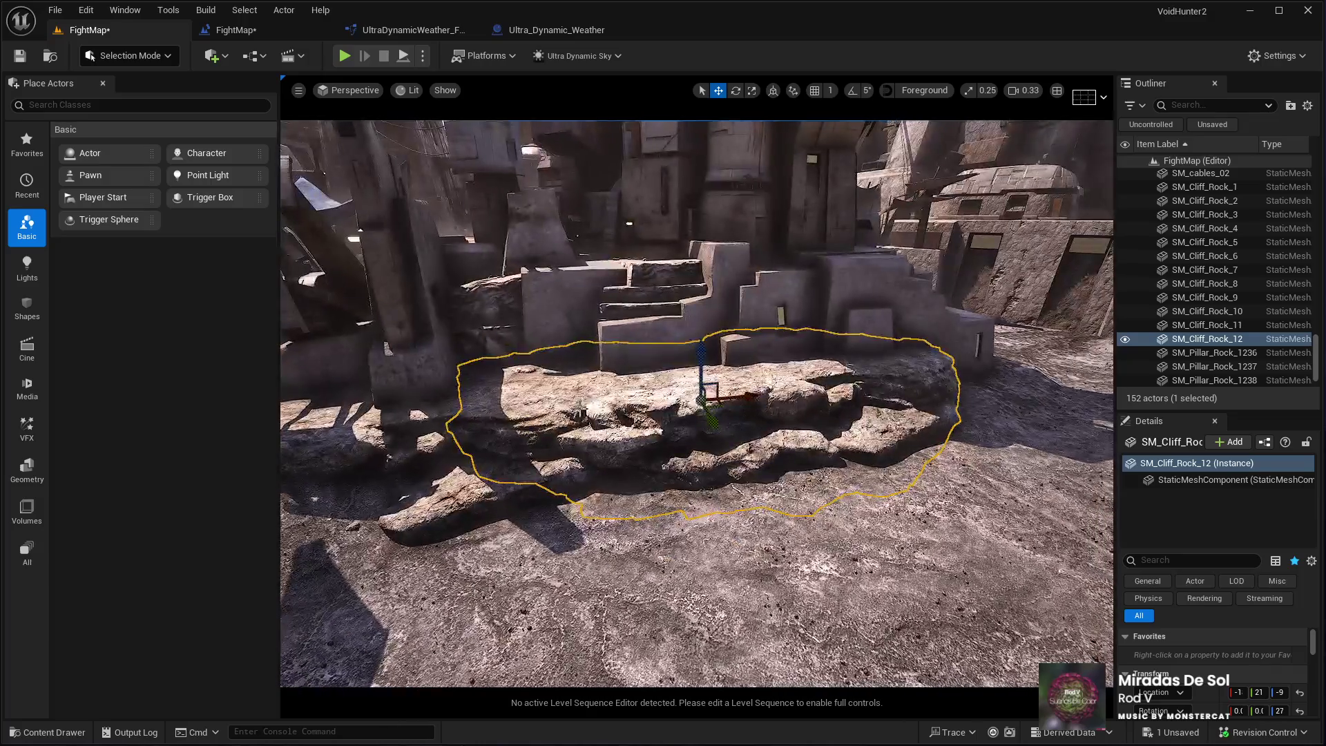
key(e)
mouse_move(662, 432)
mouse_down()
mouse_move(645, 449)
mouse_move(621, 444)
mouse_up()
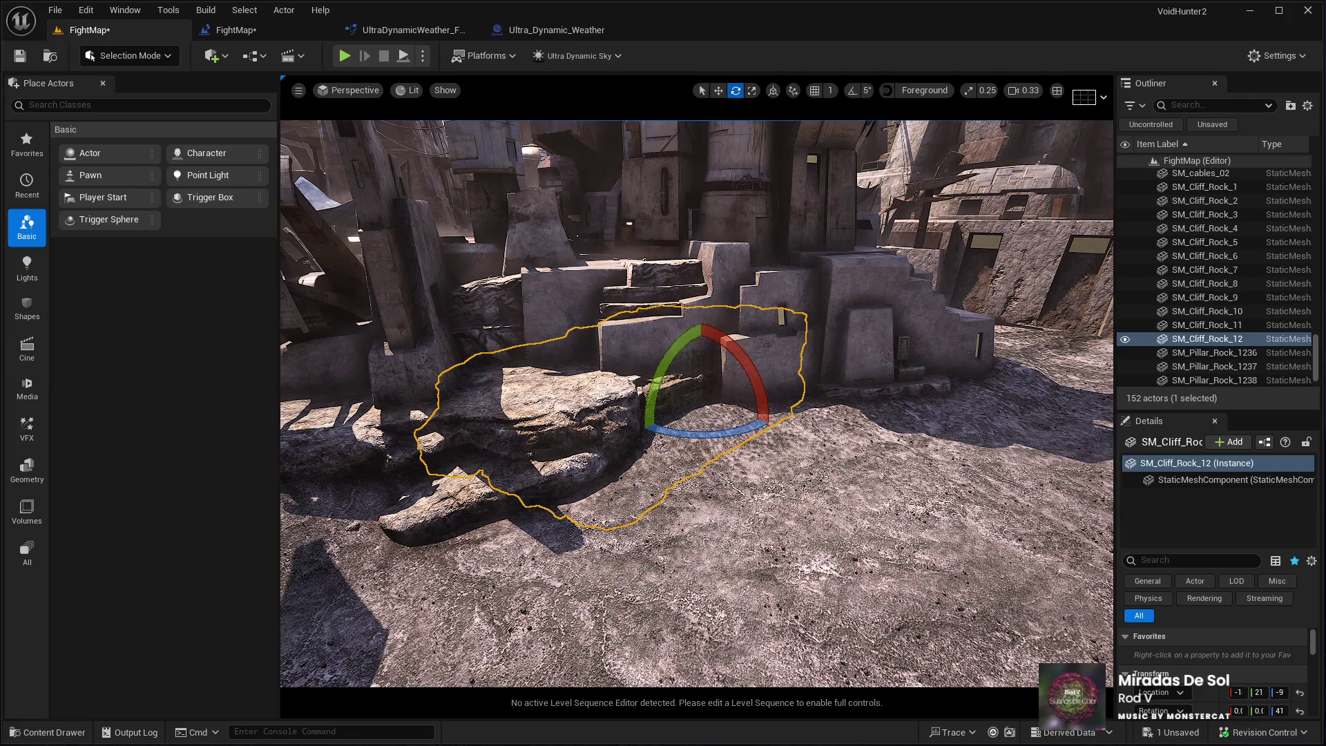
Shift the second rock copy further right and raise it slightly
key(w)
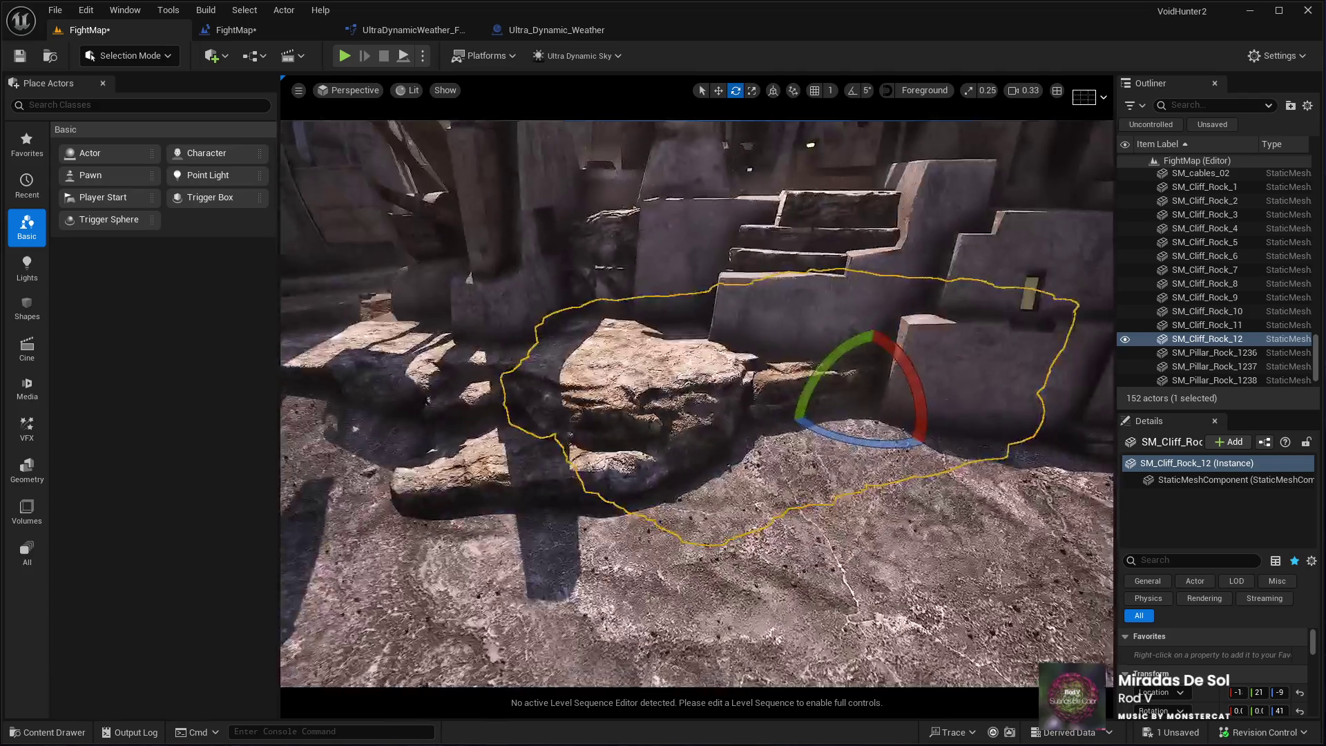
drag(698, 351, 690, 387)
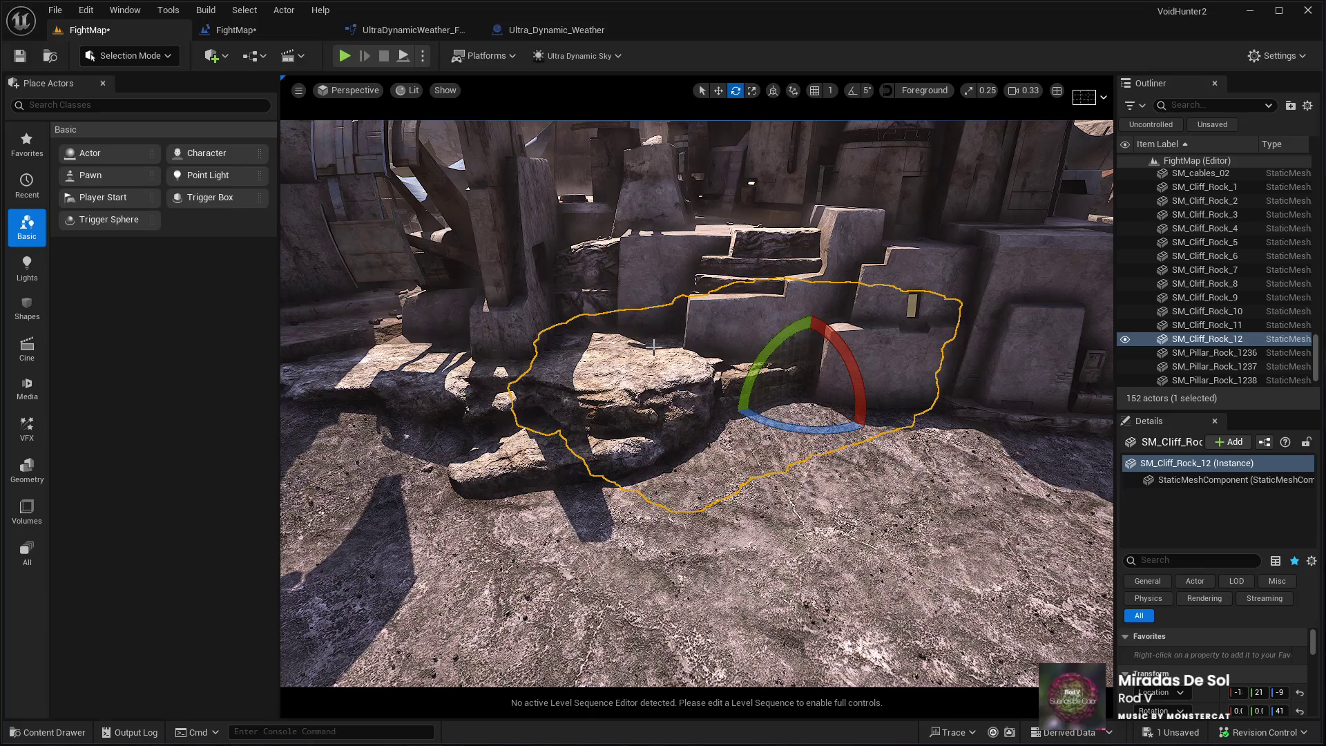
key(r)
key(w)
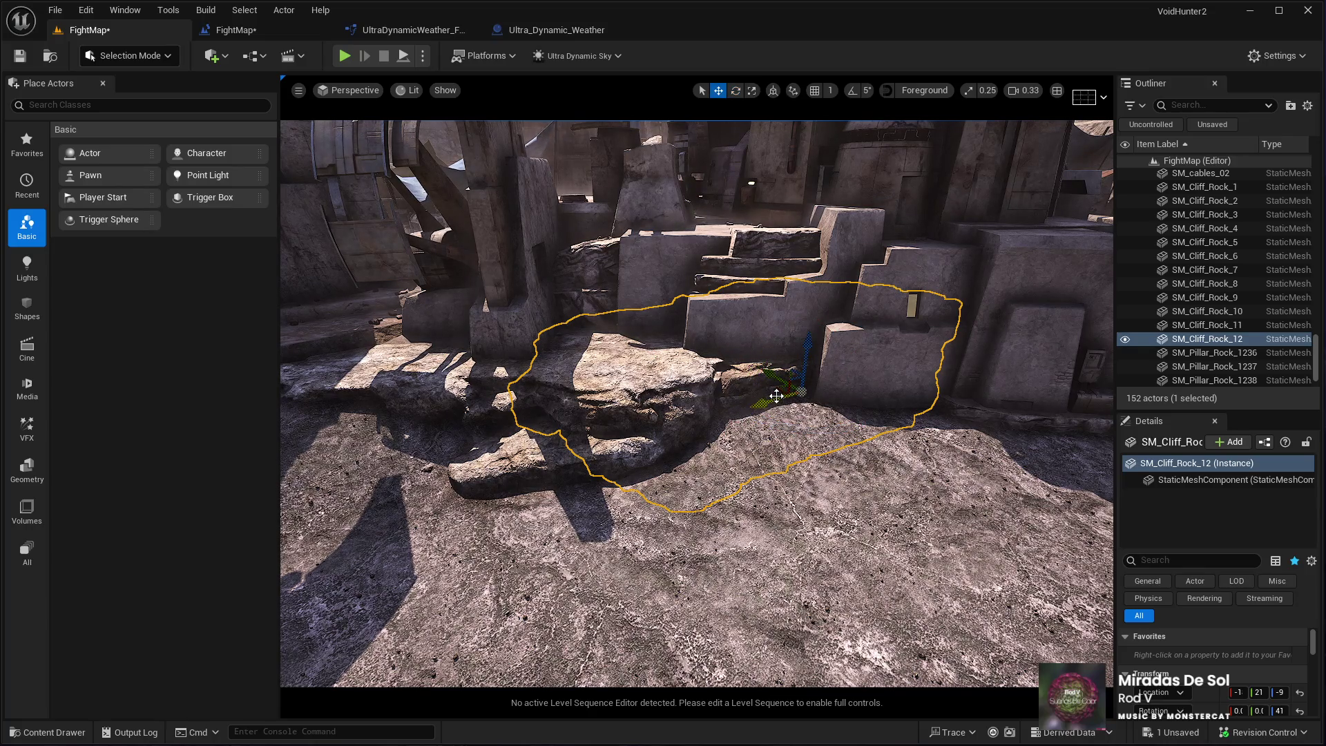
mouse_move(777, 394)
mouse_down()
mouse_move(943, 498)
mouse_move(975, 487)
mouse_move(903, 421)
mouse_move(900, 436)
mouse_move(926, 400)
mouse_up()
mouse_move(828, 414)
mouse_down()
mouse_move(936, 178)
mouse_move(794, 310)
mouse_up()
Turn the rock about its vertical axis and push it back against the stepped wall
key(e)
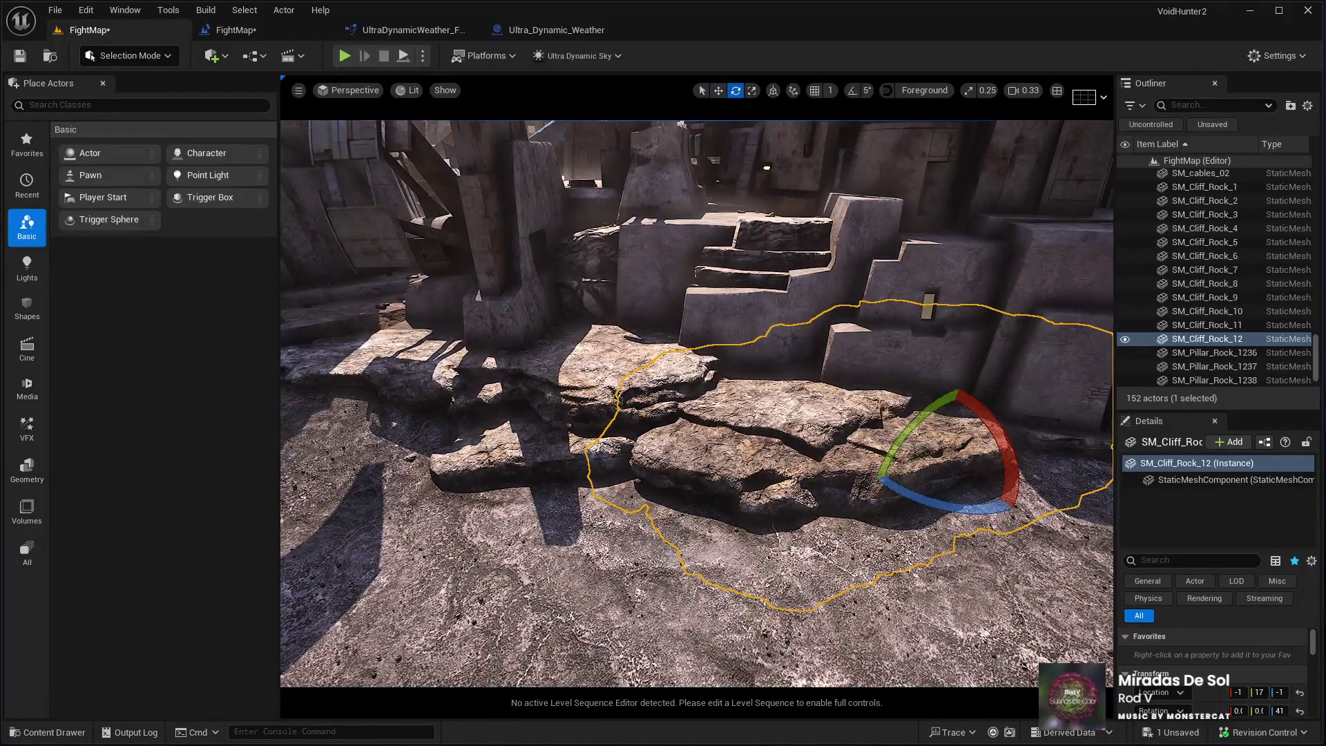
drag(889, 492, 780, 497)
drag(545, 321, 597, 361)
key(w)
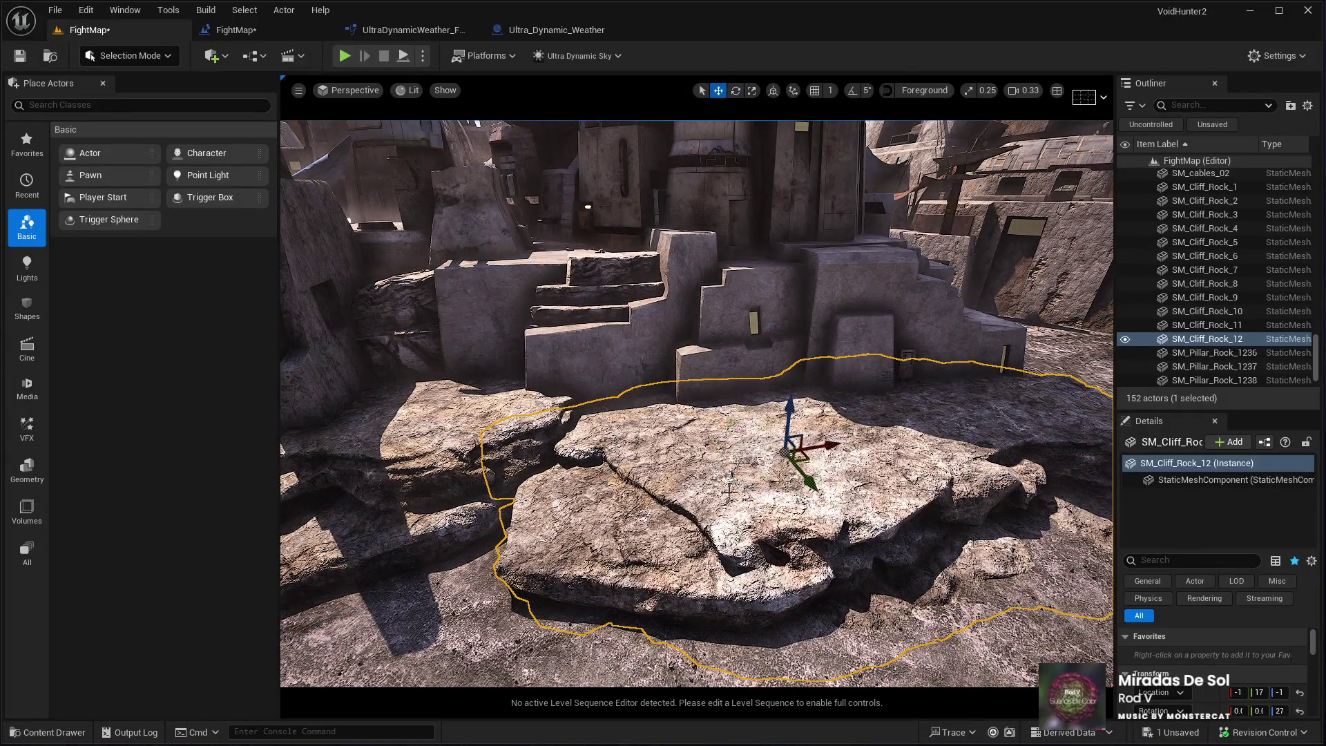
mouse_move(803, 461)
mouse_down()
mouse_move(697, 406)
mouse_move(689, 488)
mouse_move(676, 463)
mouse_move(707, 457)
mouse_up()
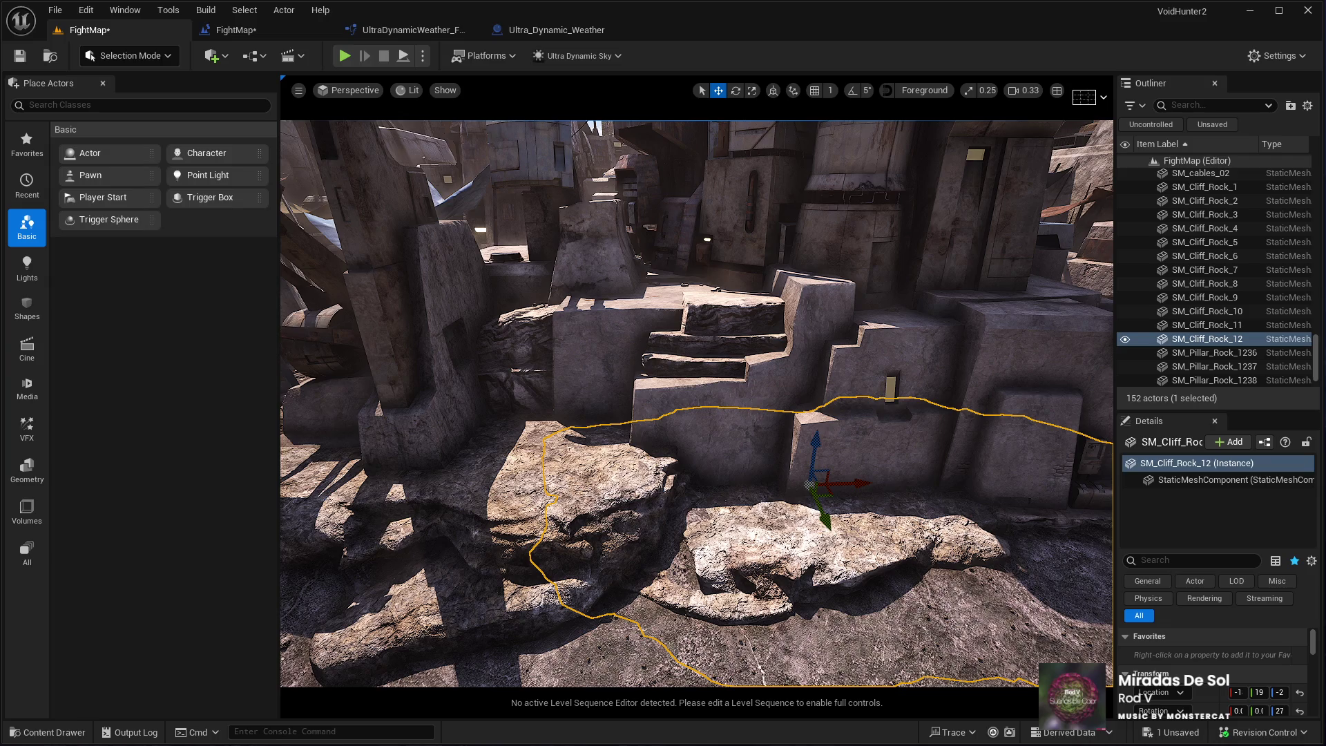
Fly around to review the placed rocks, then switch to Landscape Mode with Shift+2
key(s)
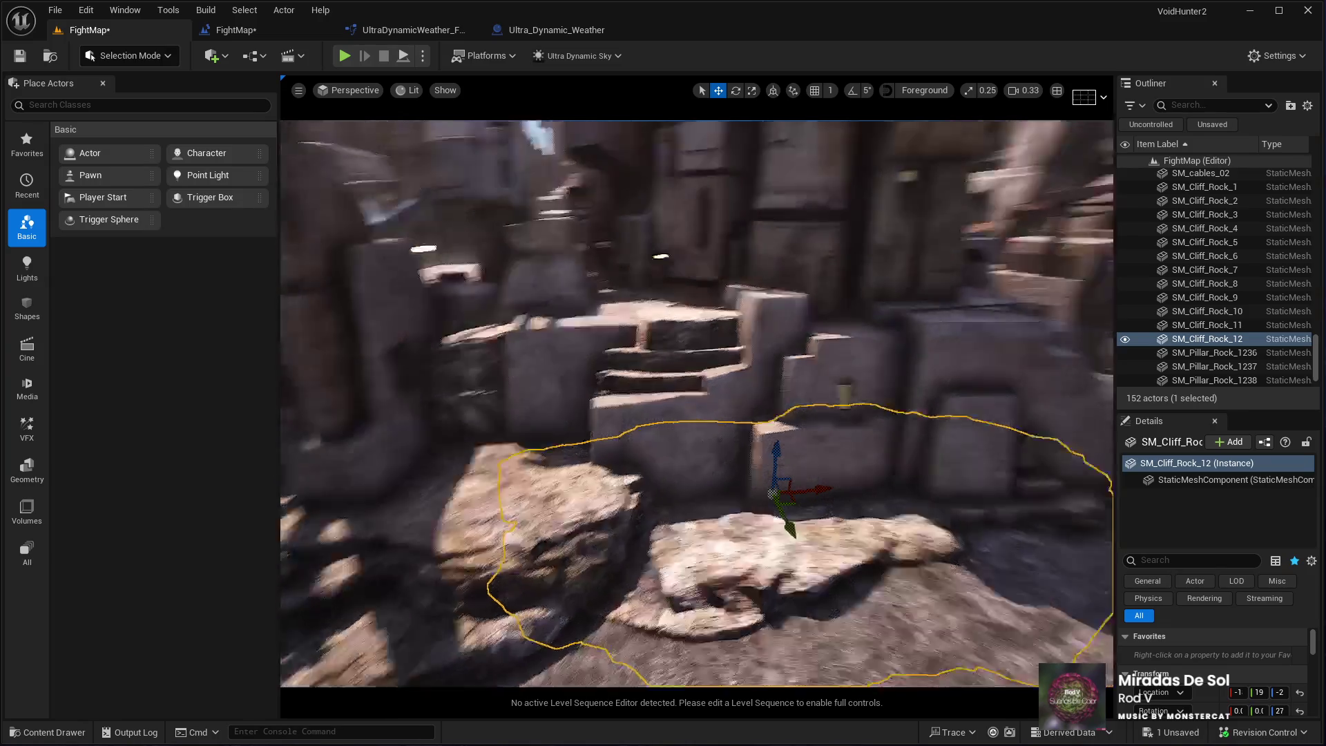
key(w)
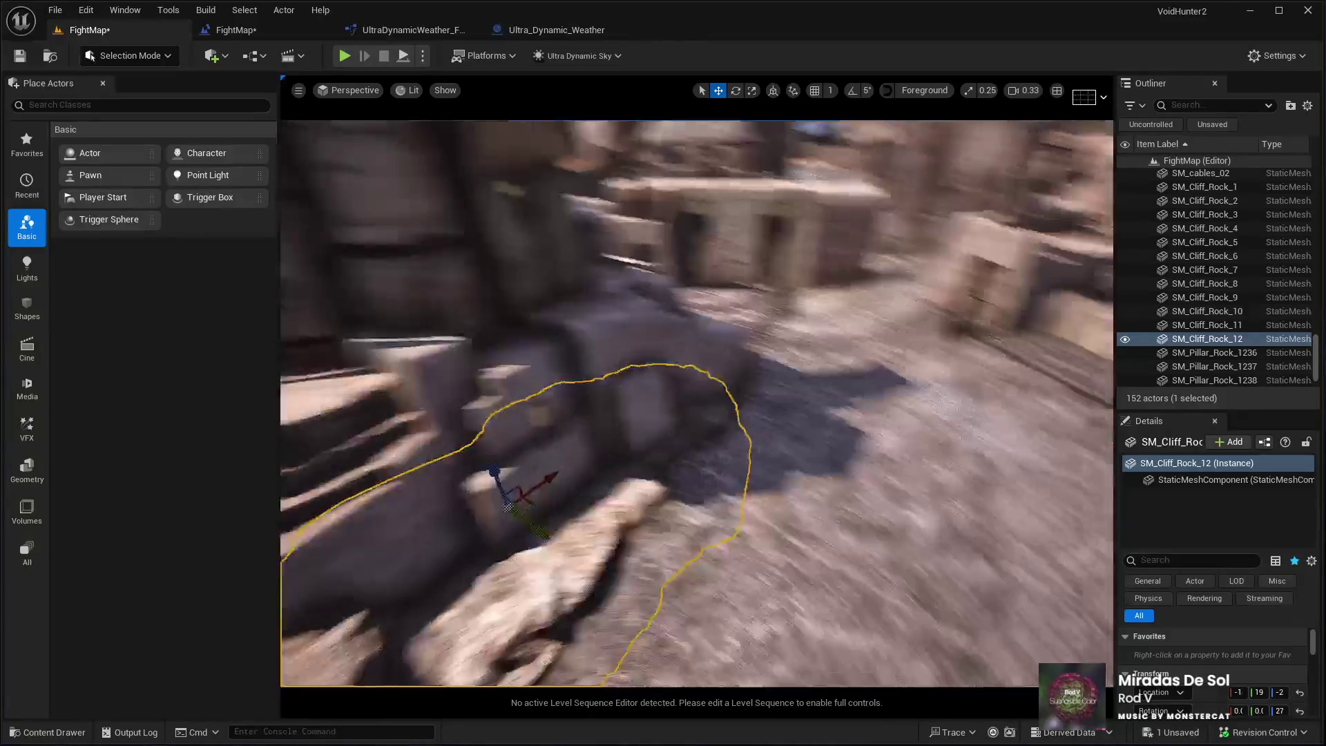
key(s)
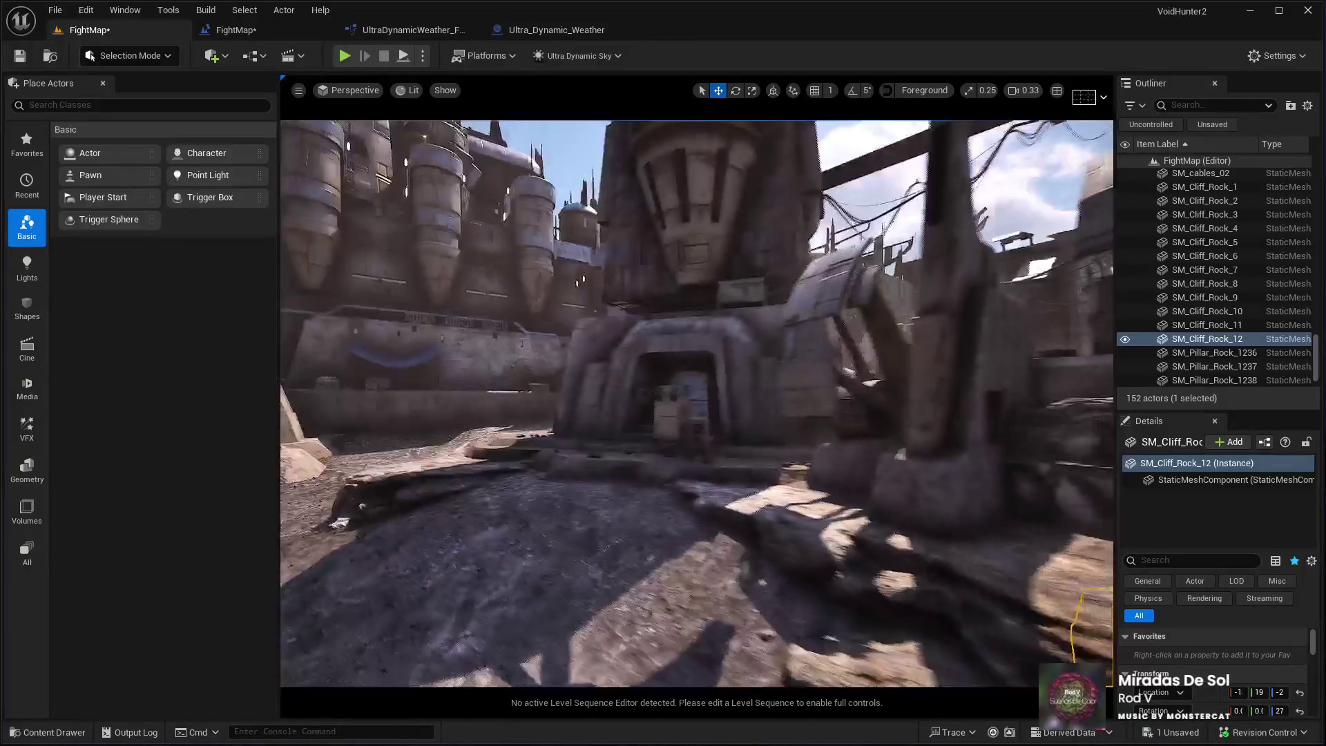
key(w)
key(w)
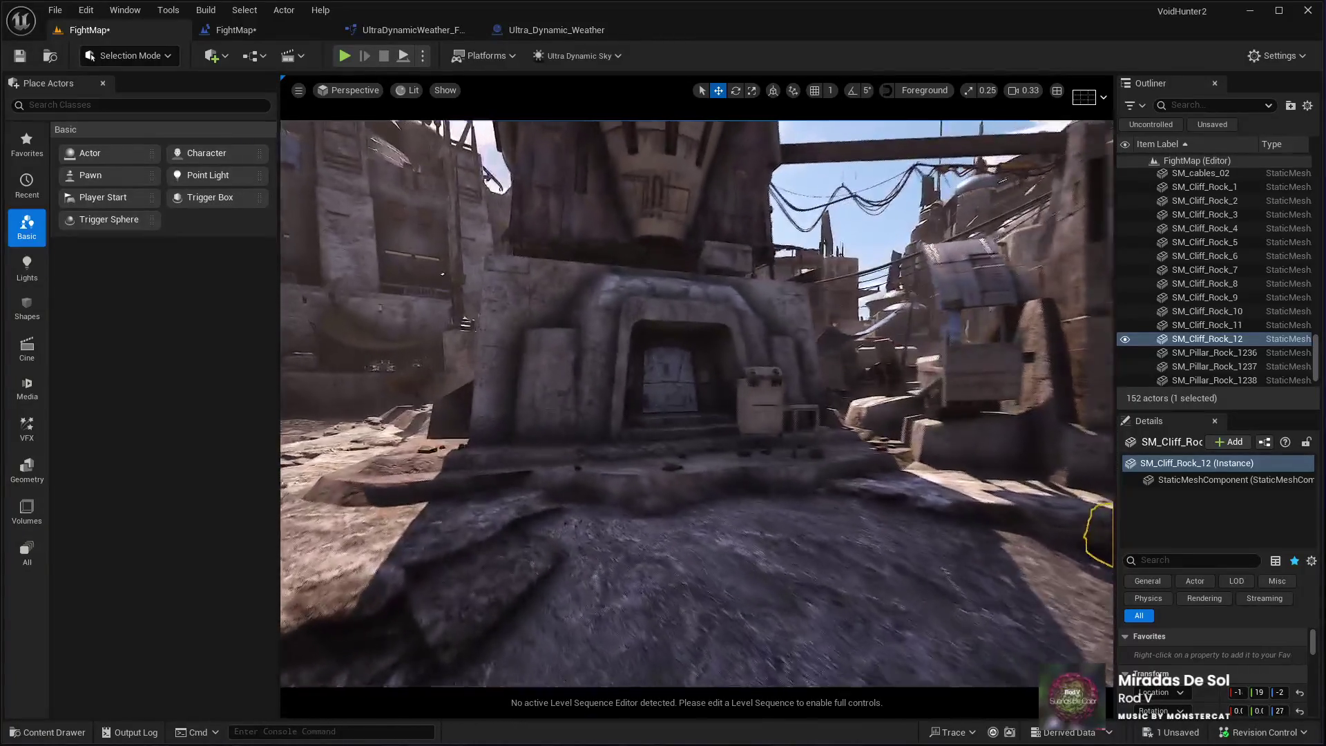
key(s)
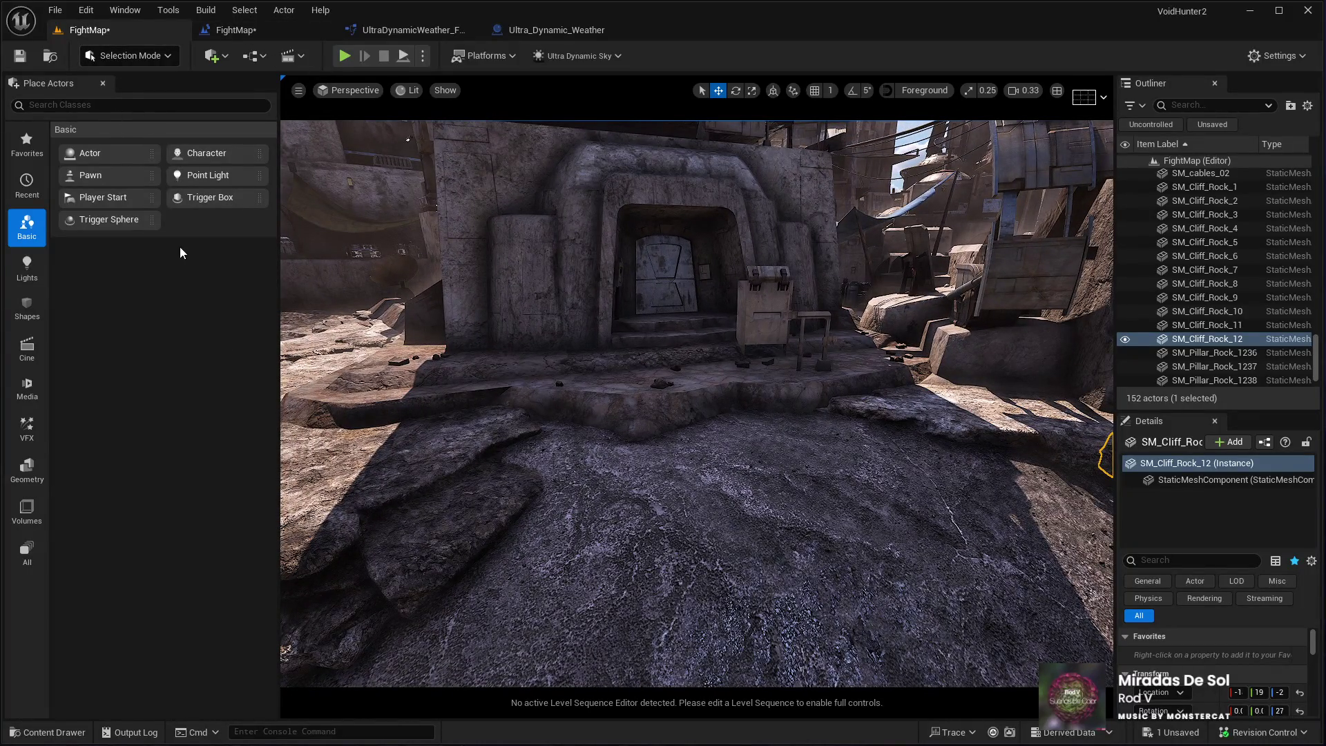
key(shift+2)
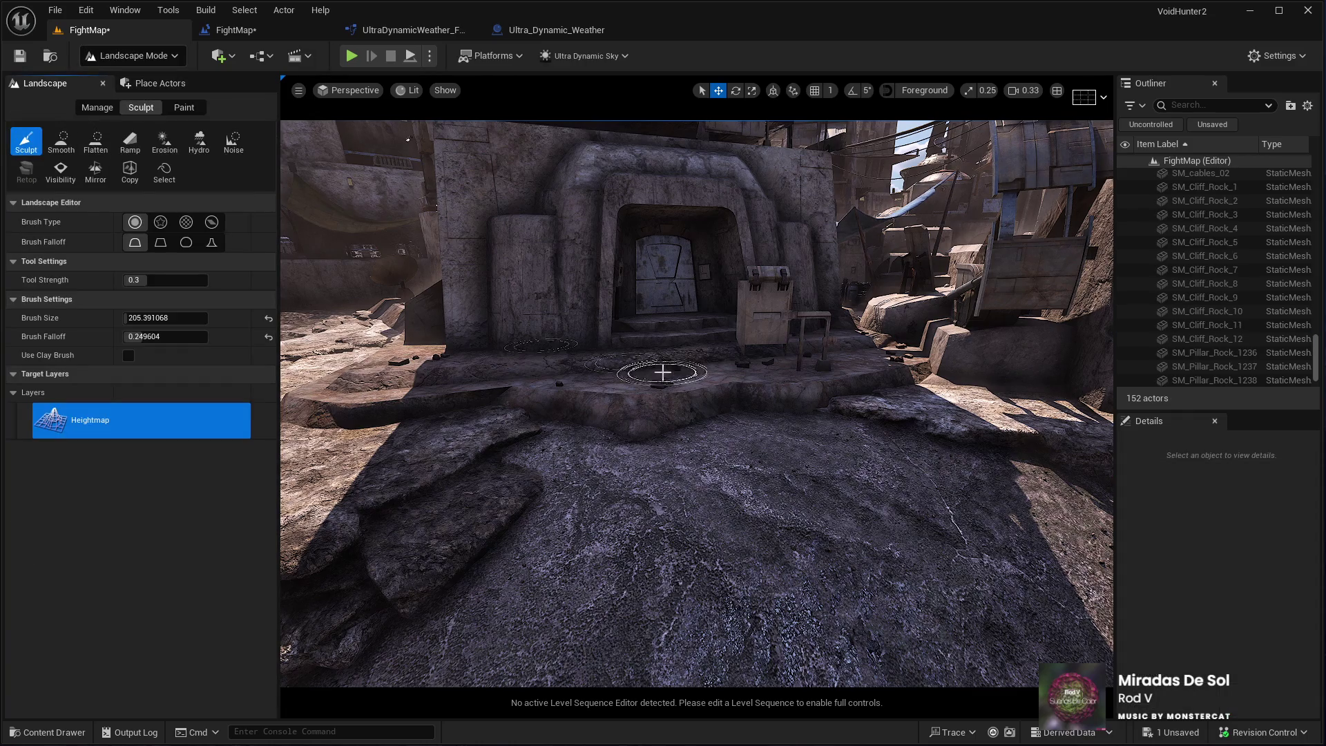
Enlarge the sculpt brush to about 370 while framing the front step
key(w)
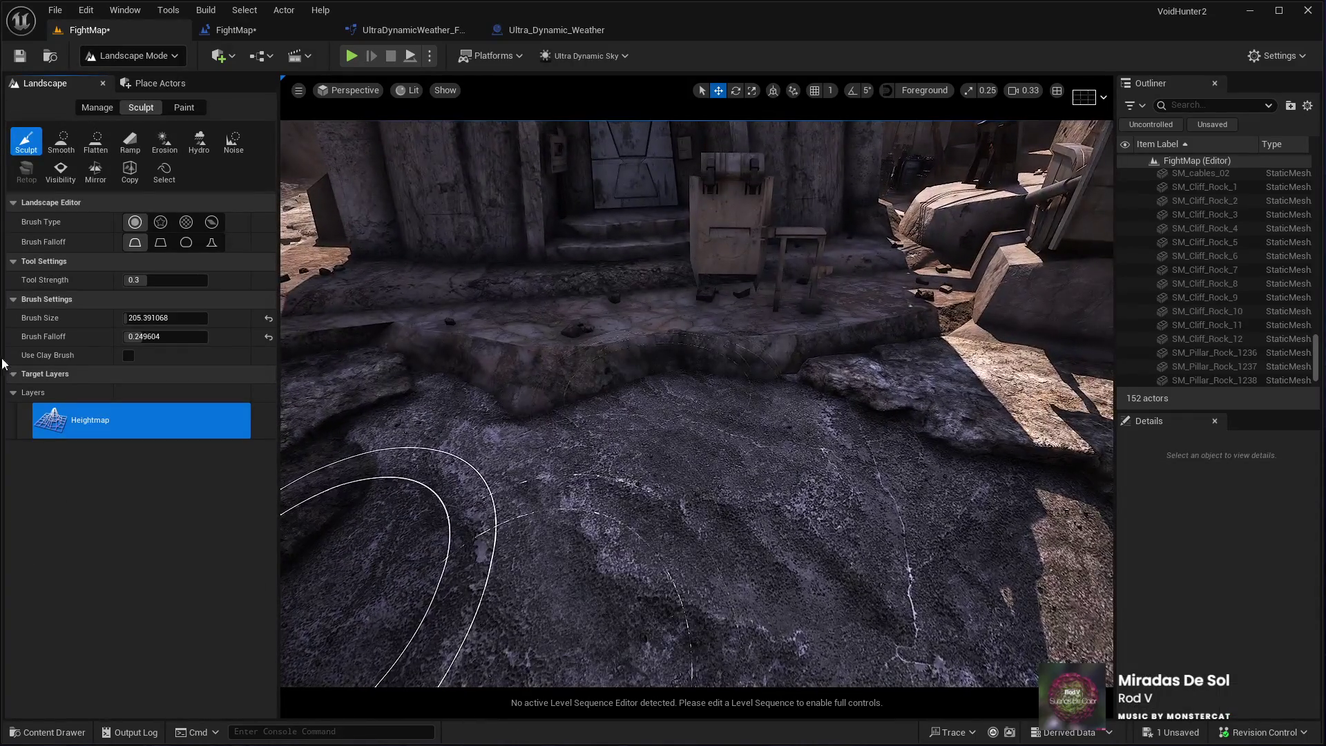
drag(132, 318, 165, 318)
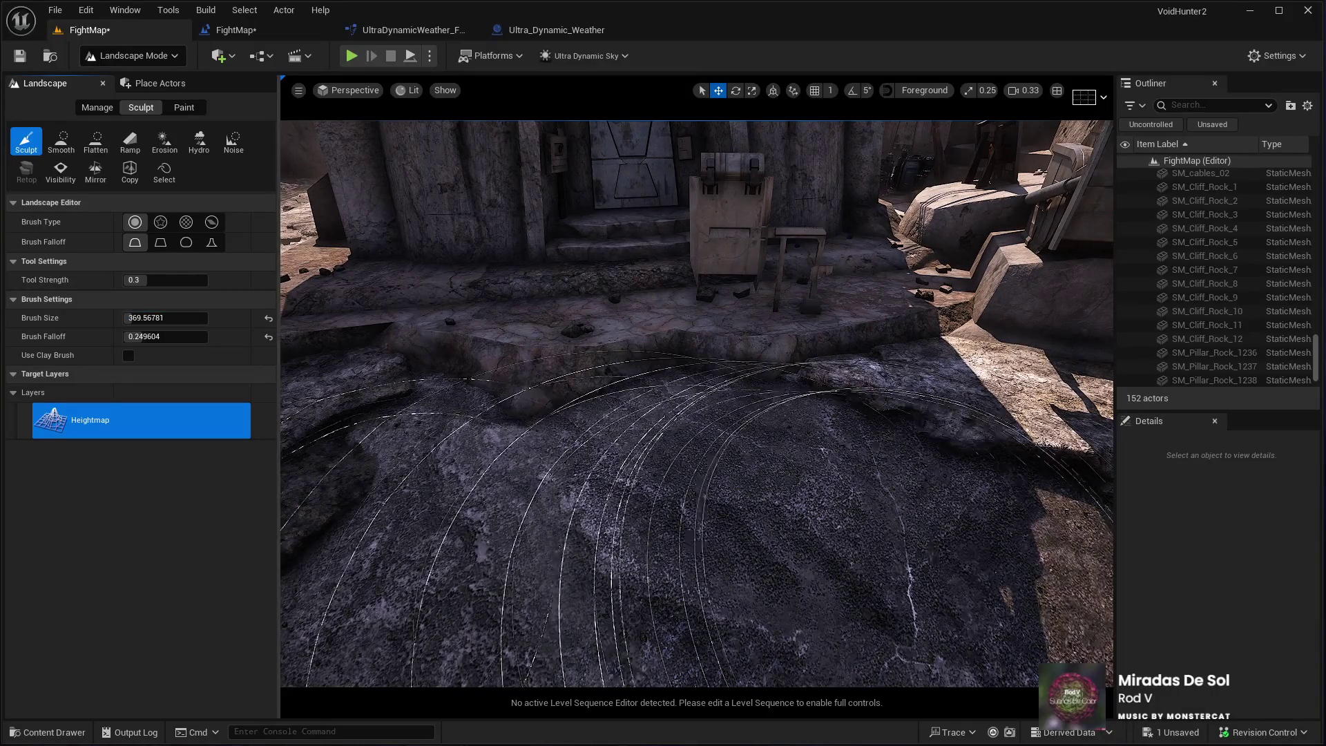
key(d)
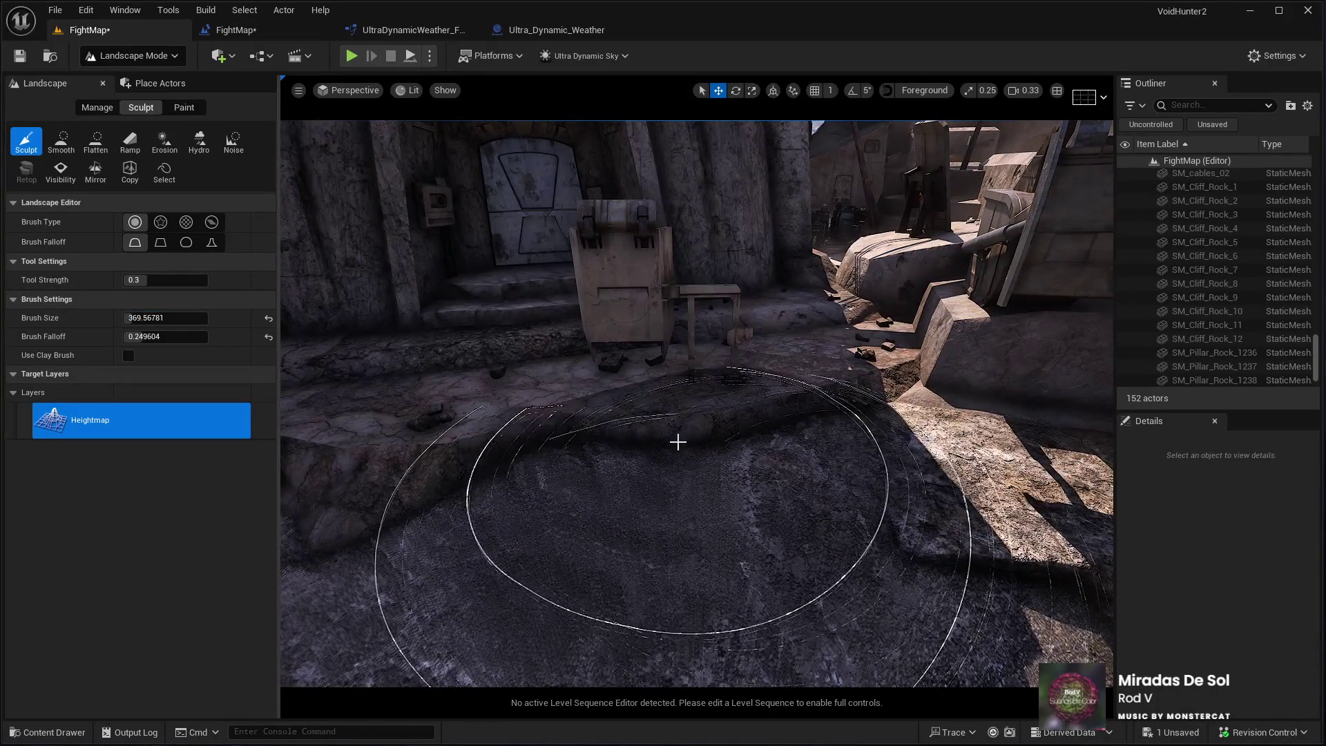
key(s)
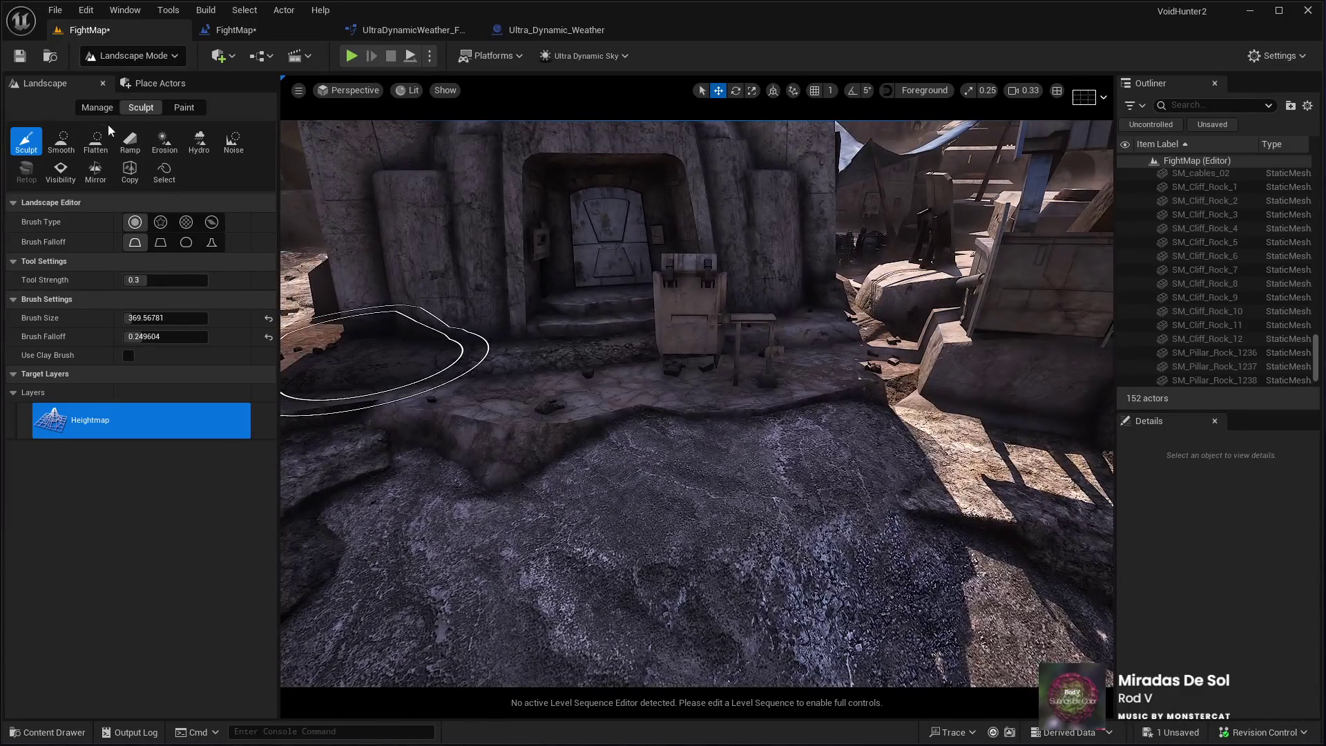
Flatten the ground before the doorway using its sampled height as the target
click(95, 141)
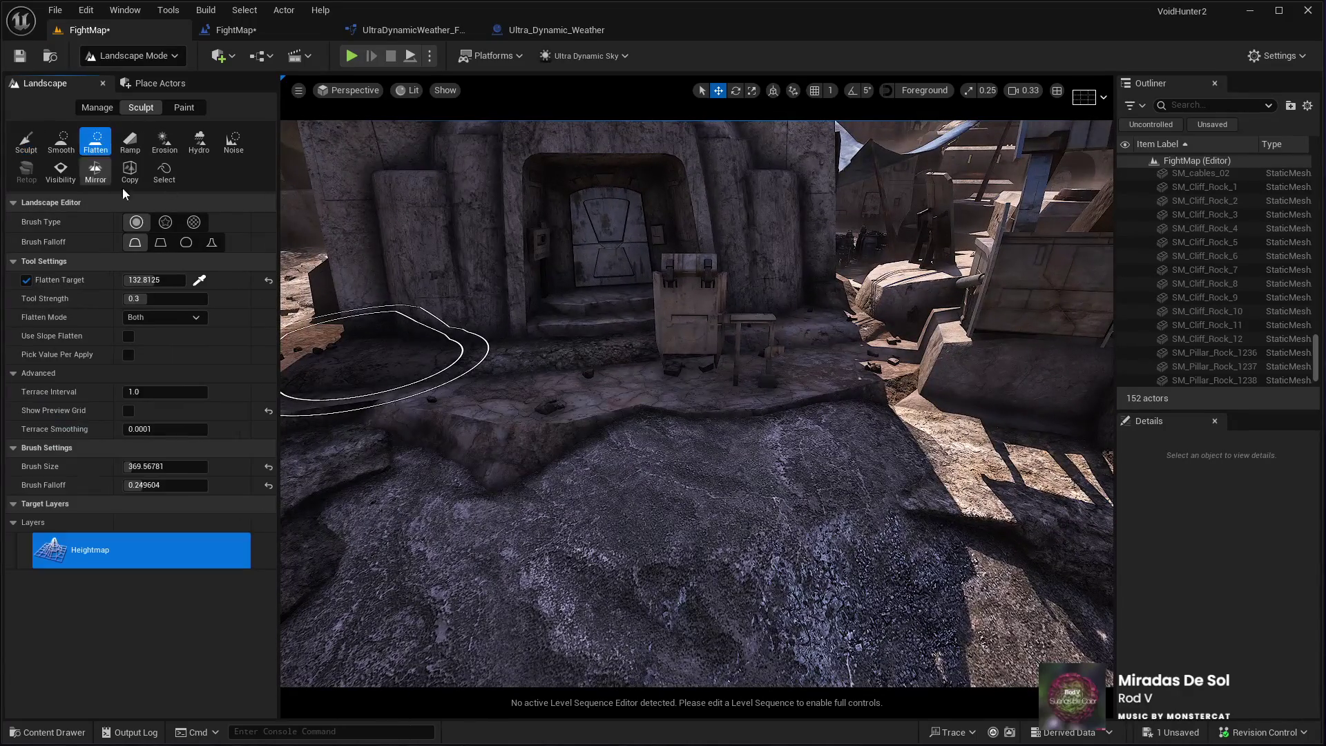
click(656, 377)
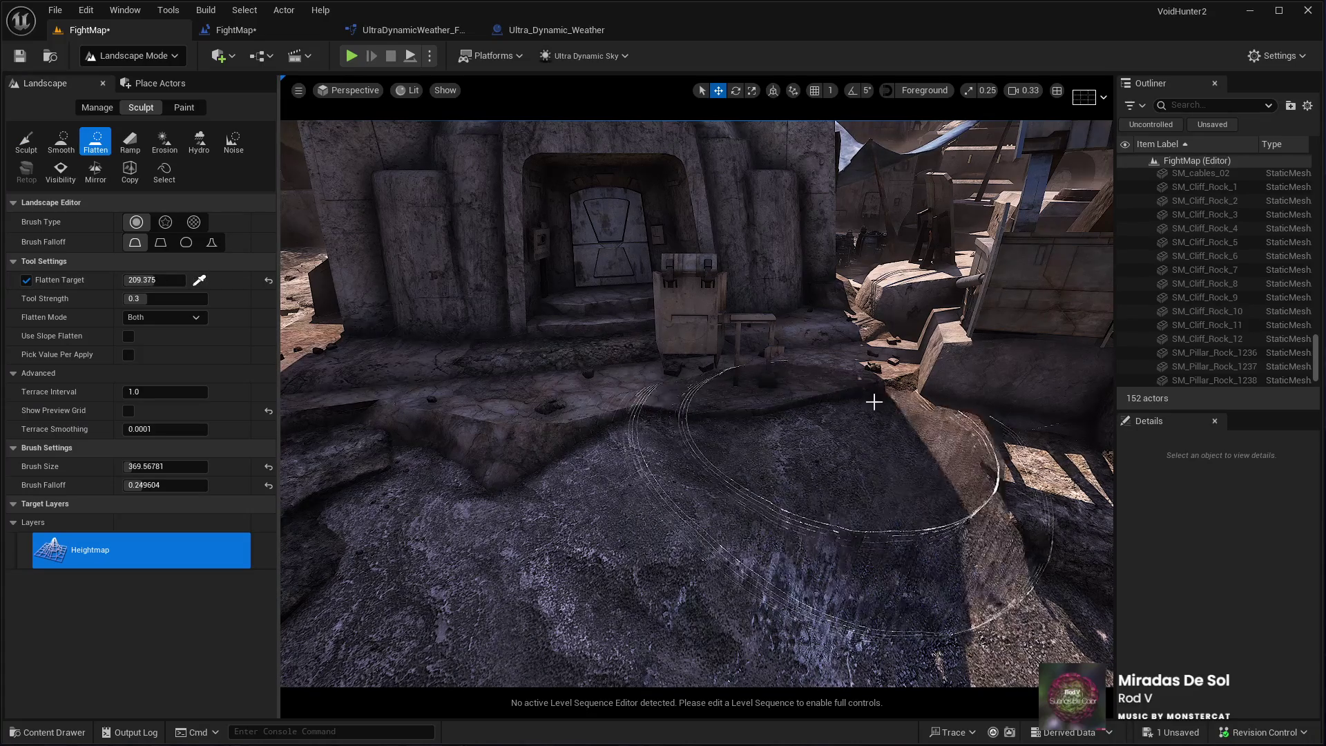
key(w)
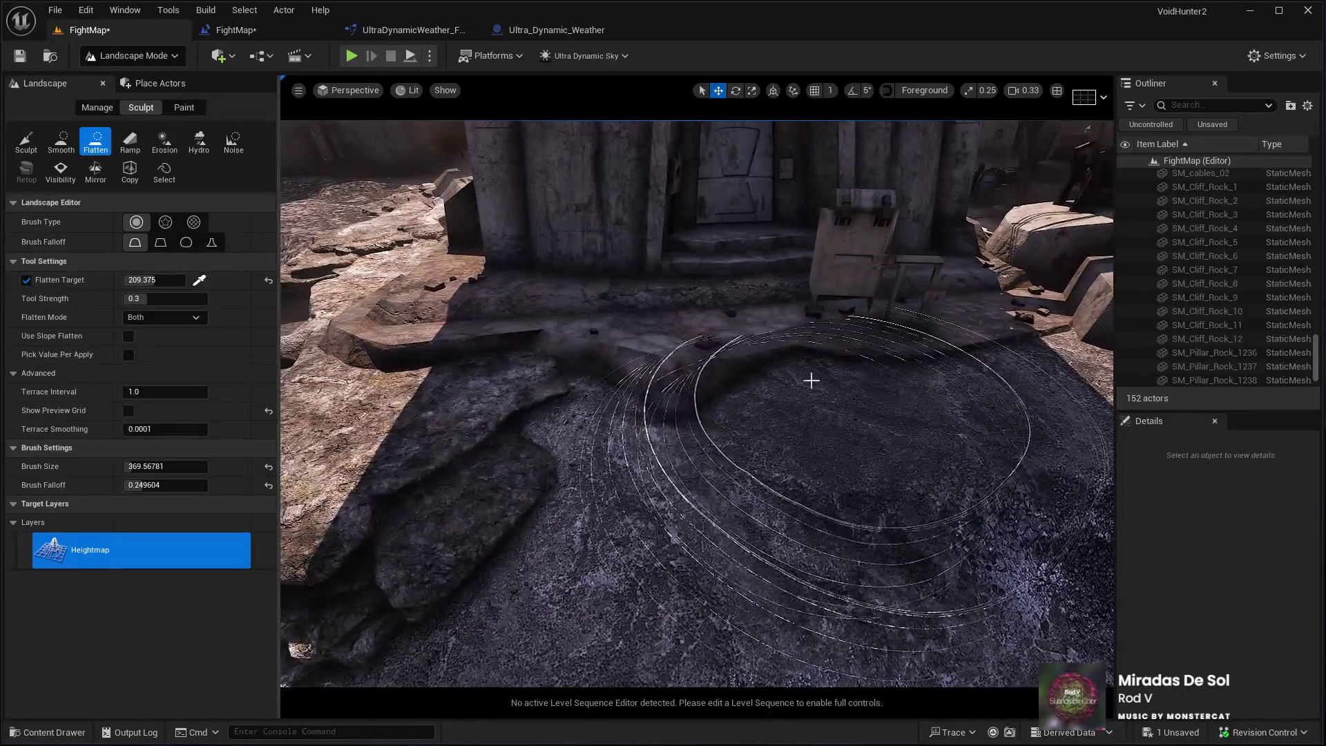
key(s)
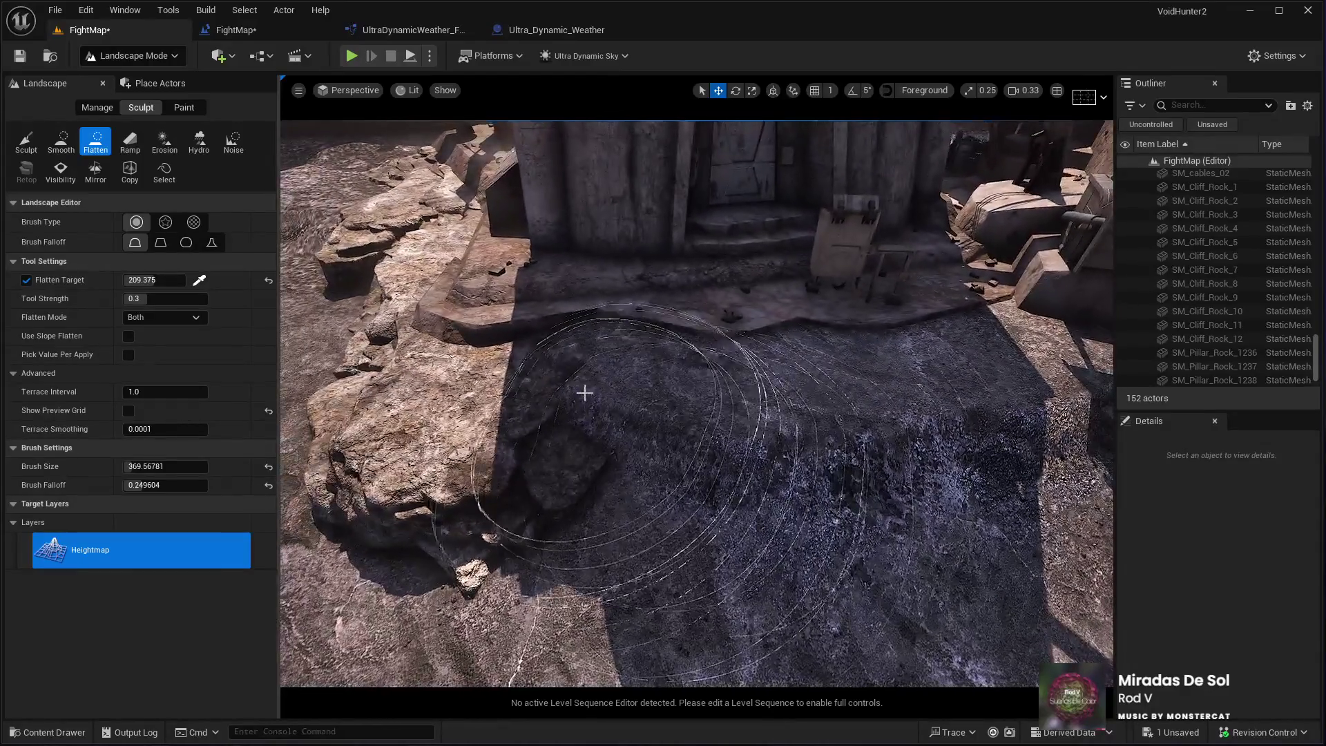
key(d)
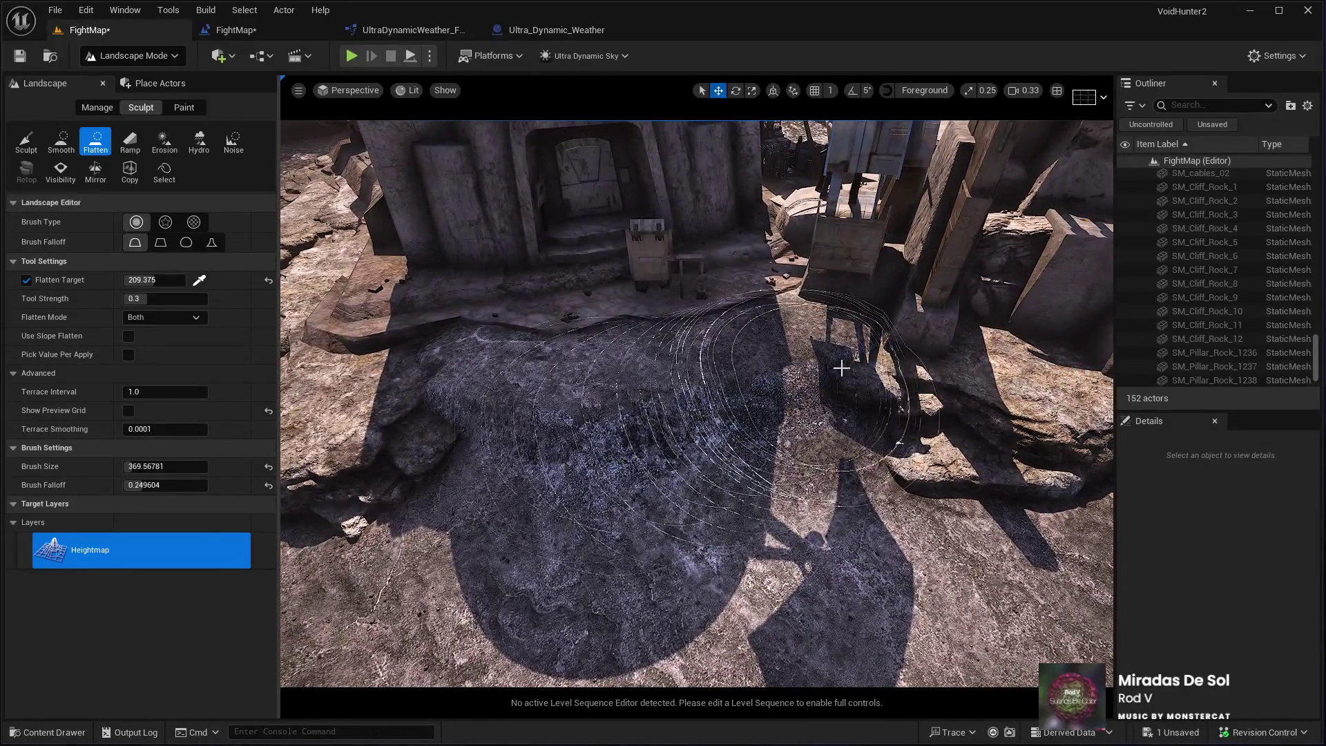
Switch to the Smooth tool and inspect the flattened ground and doorway from several angles
click(61, 141)
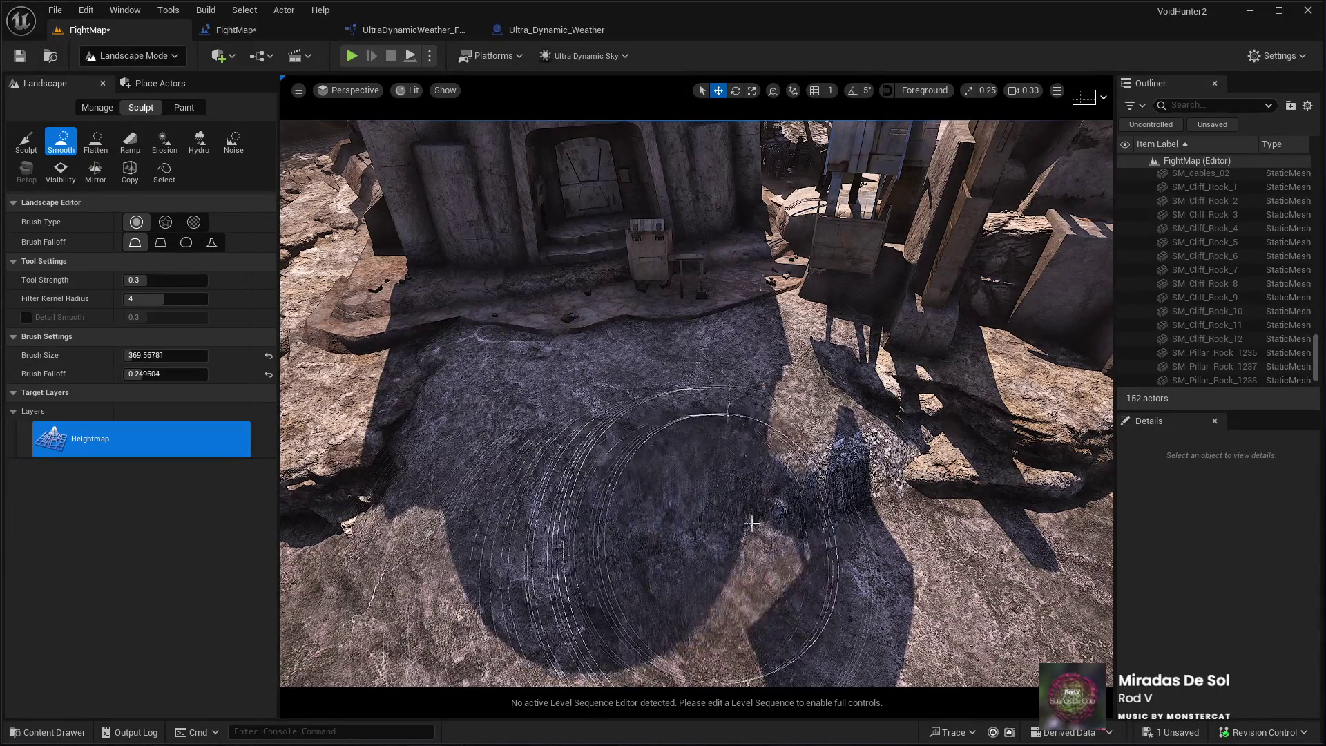
key(w)
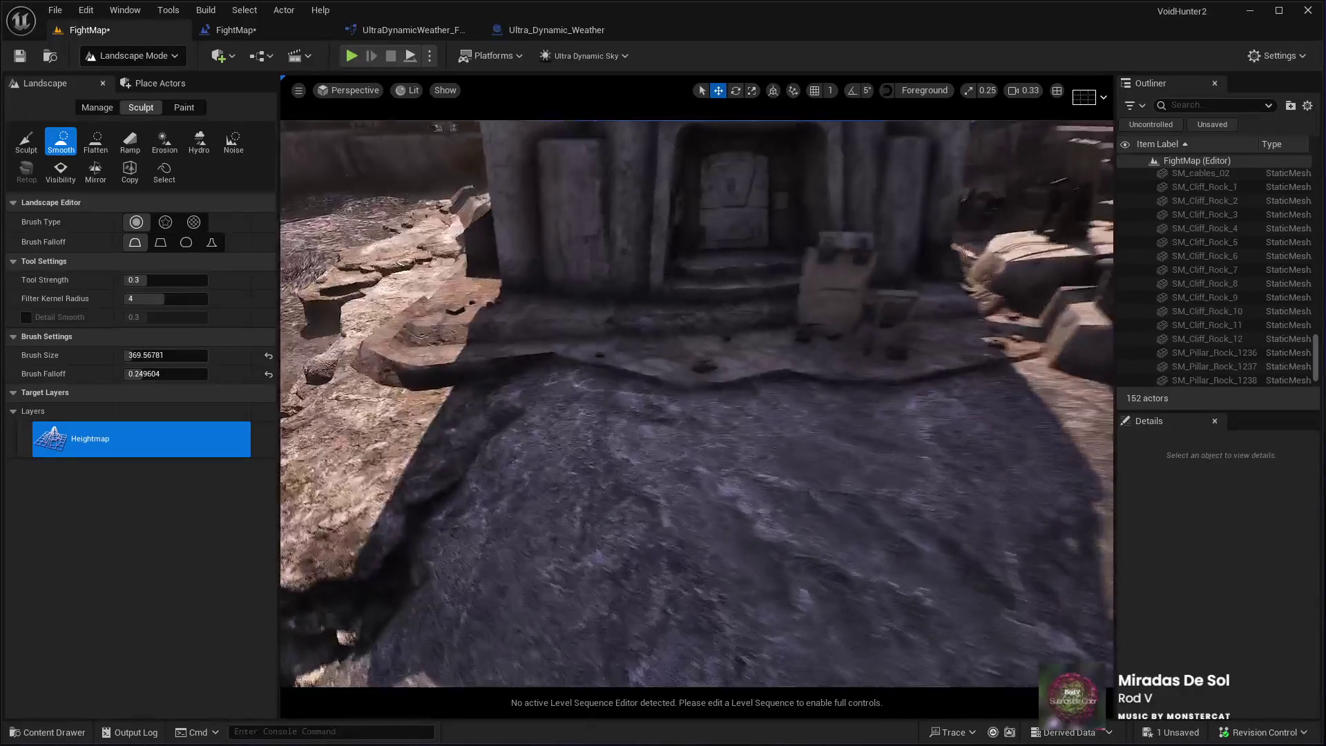
key(w)
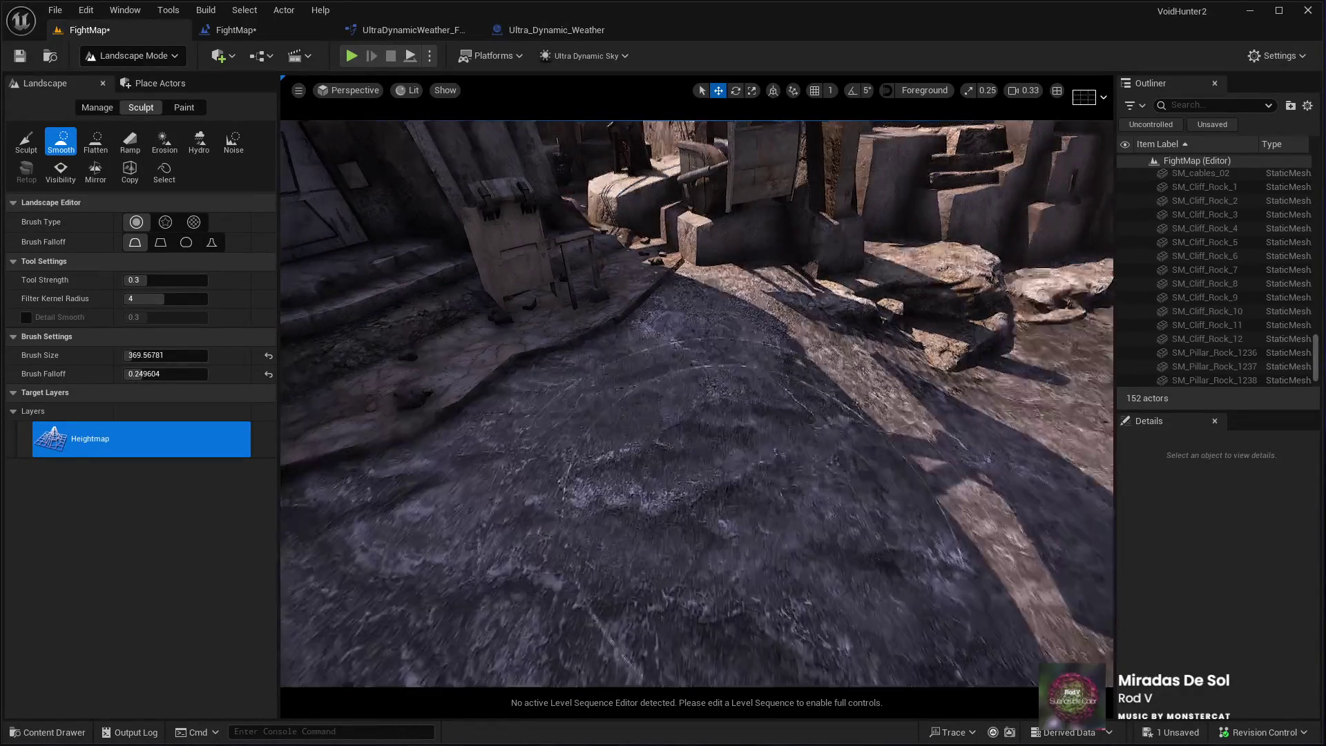
key(w)
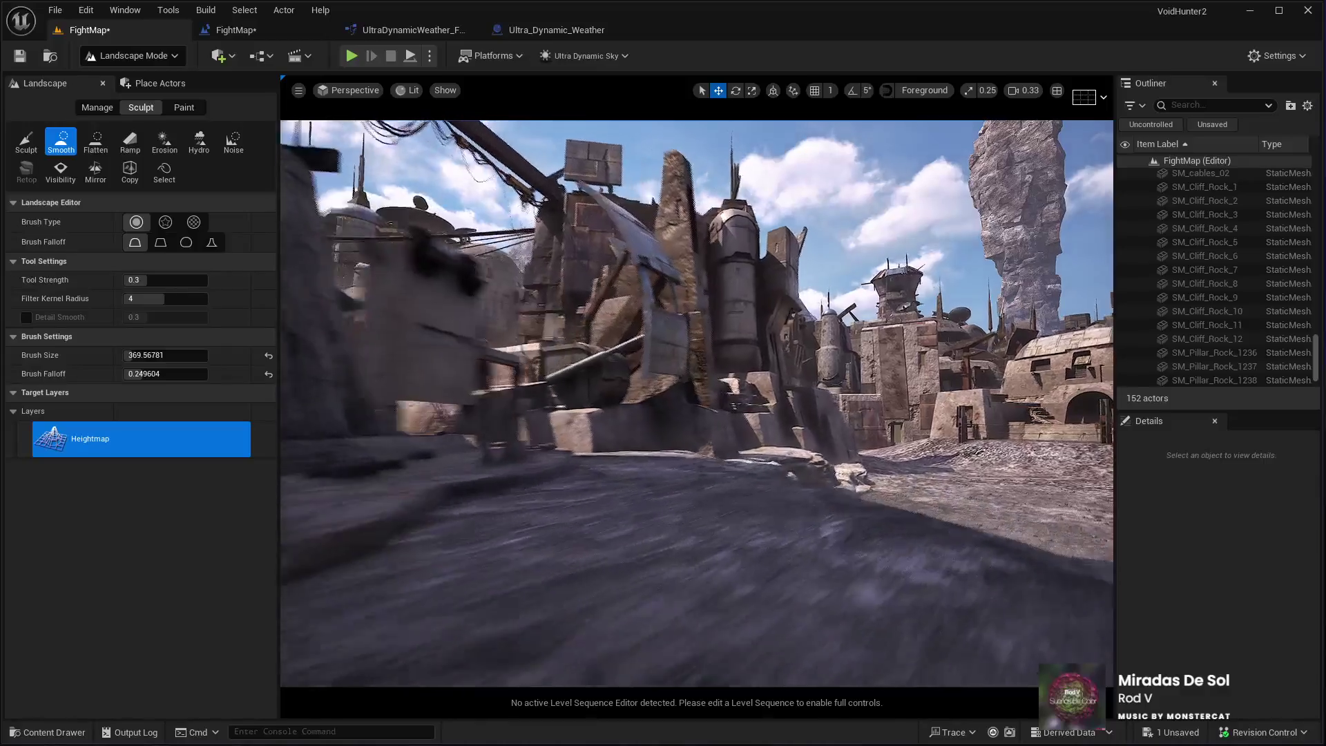
key(s)
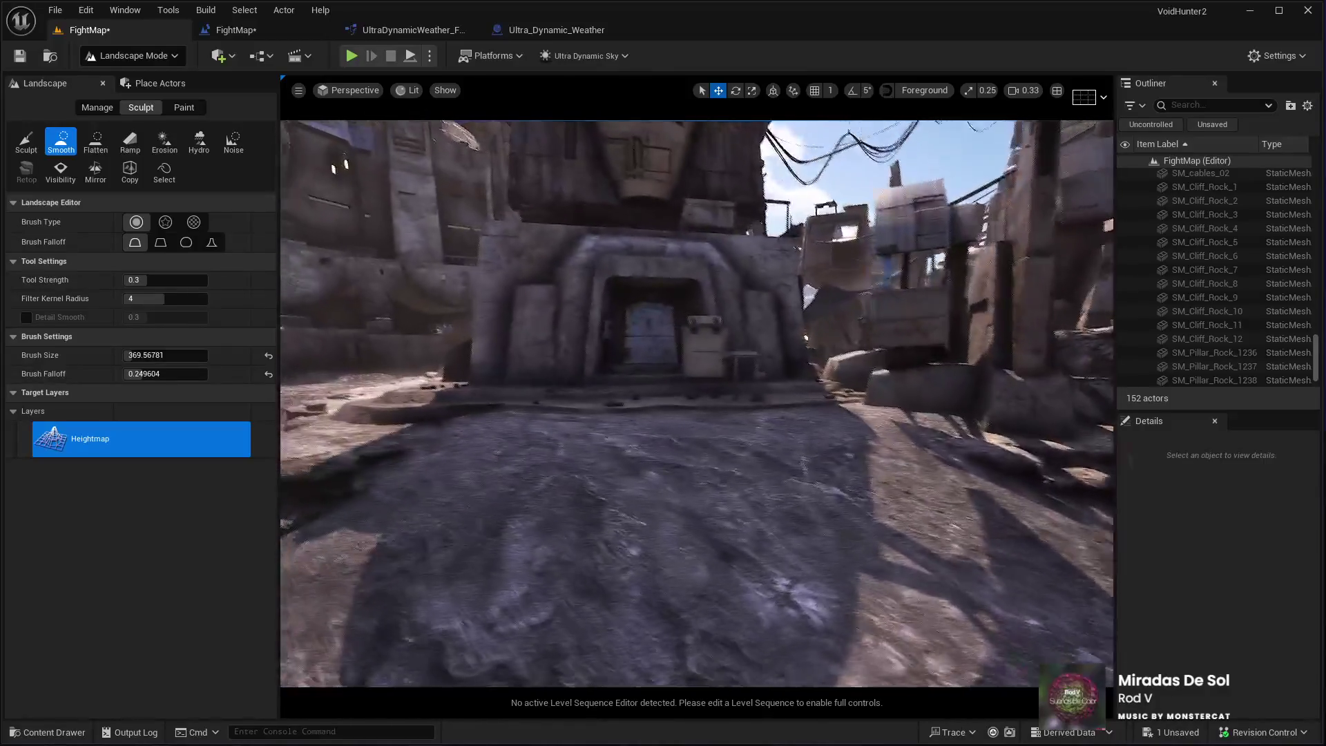
key(s)
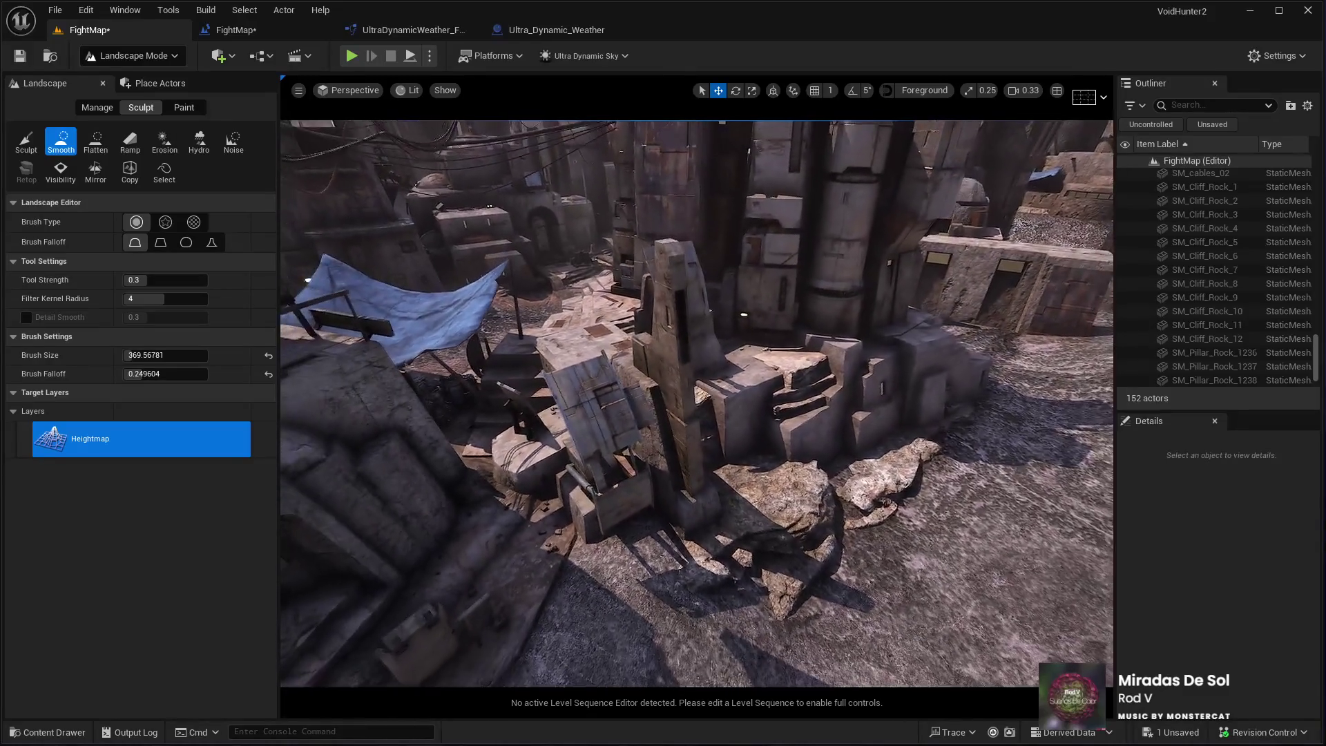
Leave Landscape Mode for Selection Mode, bringing up the Place Actors panel
scroll(396, 492, up, 2)
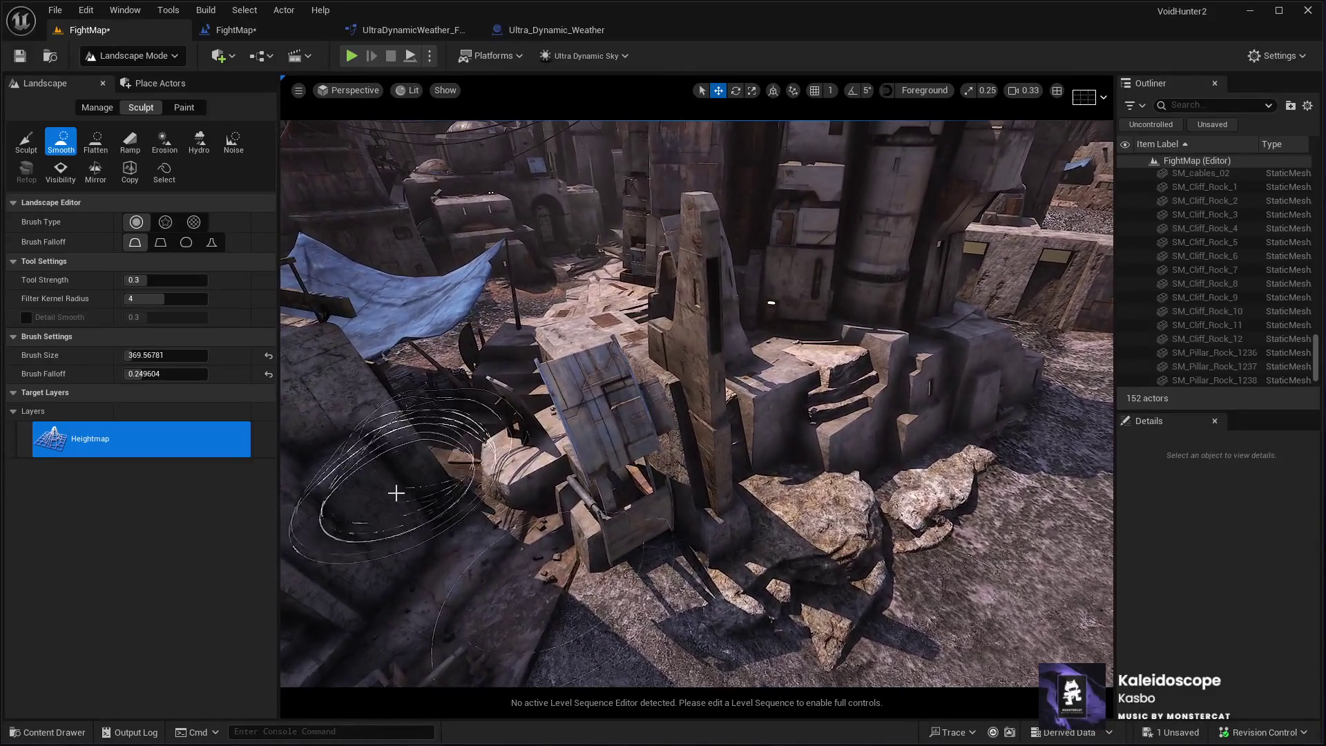
click(142, 55)
click(142, 76)
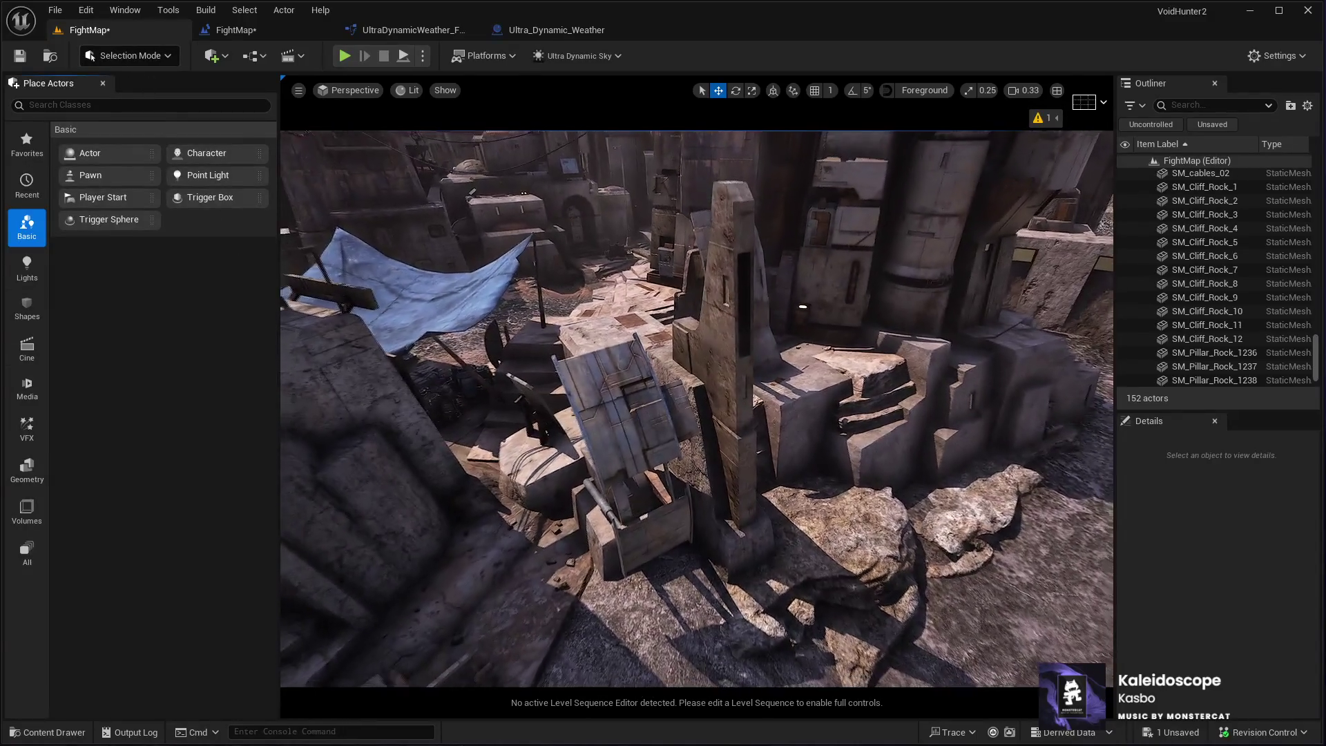
Select the KB3D_OTP_BldgMD_G building, fly around it, and raise camera speed to 8
click(692, 418)
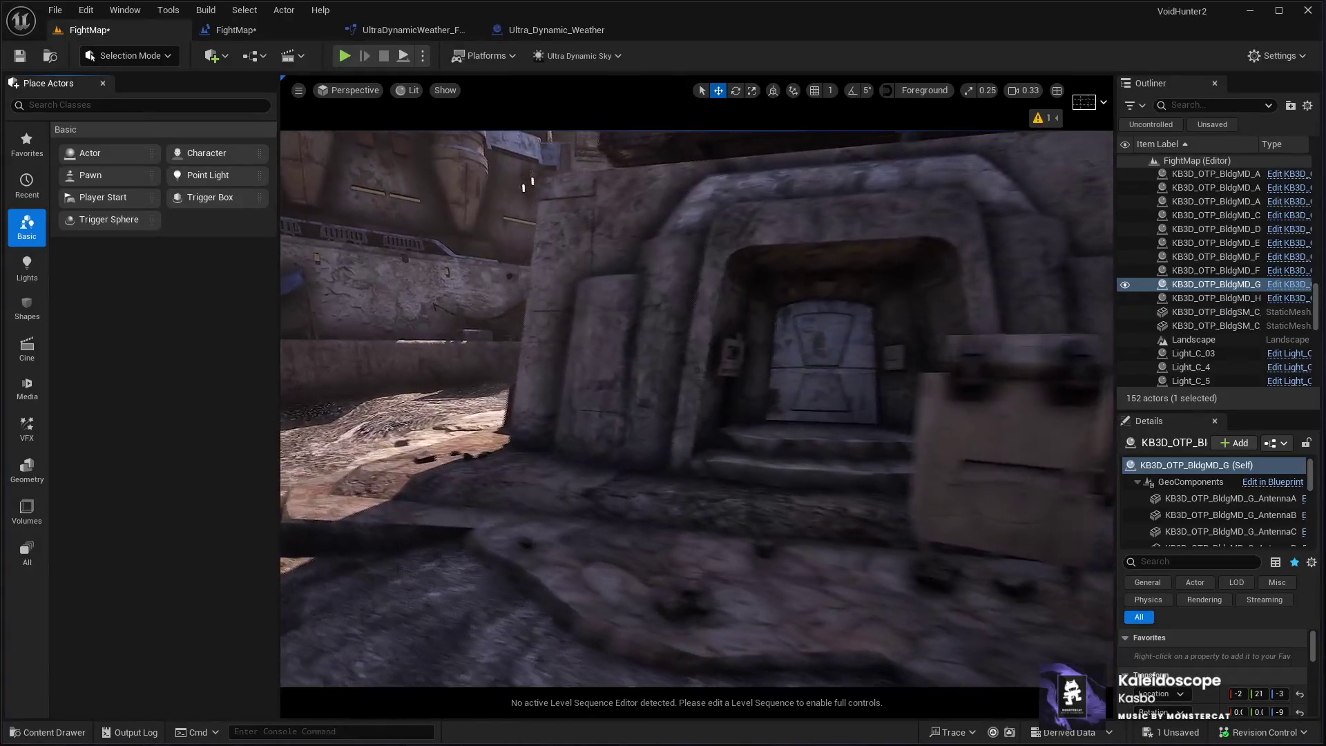
key(s)
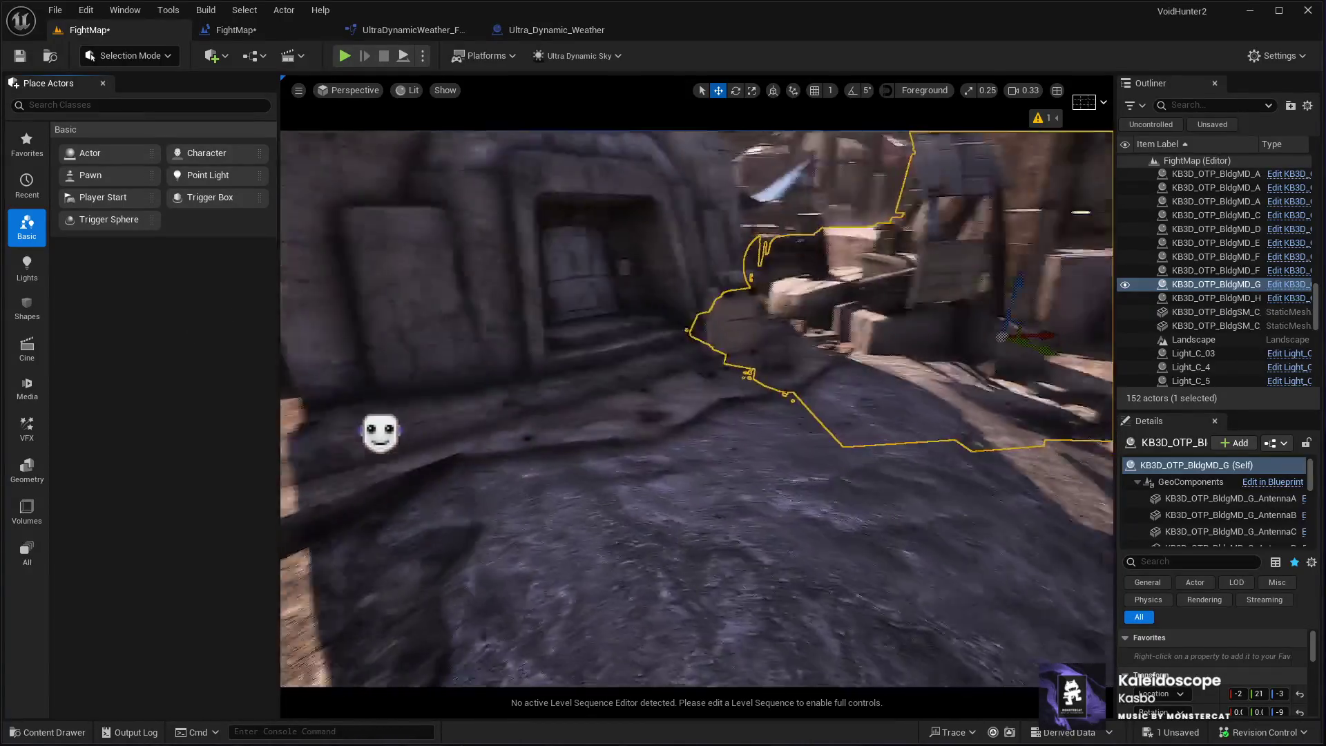
key(w)
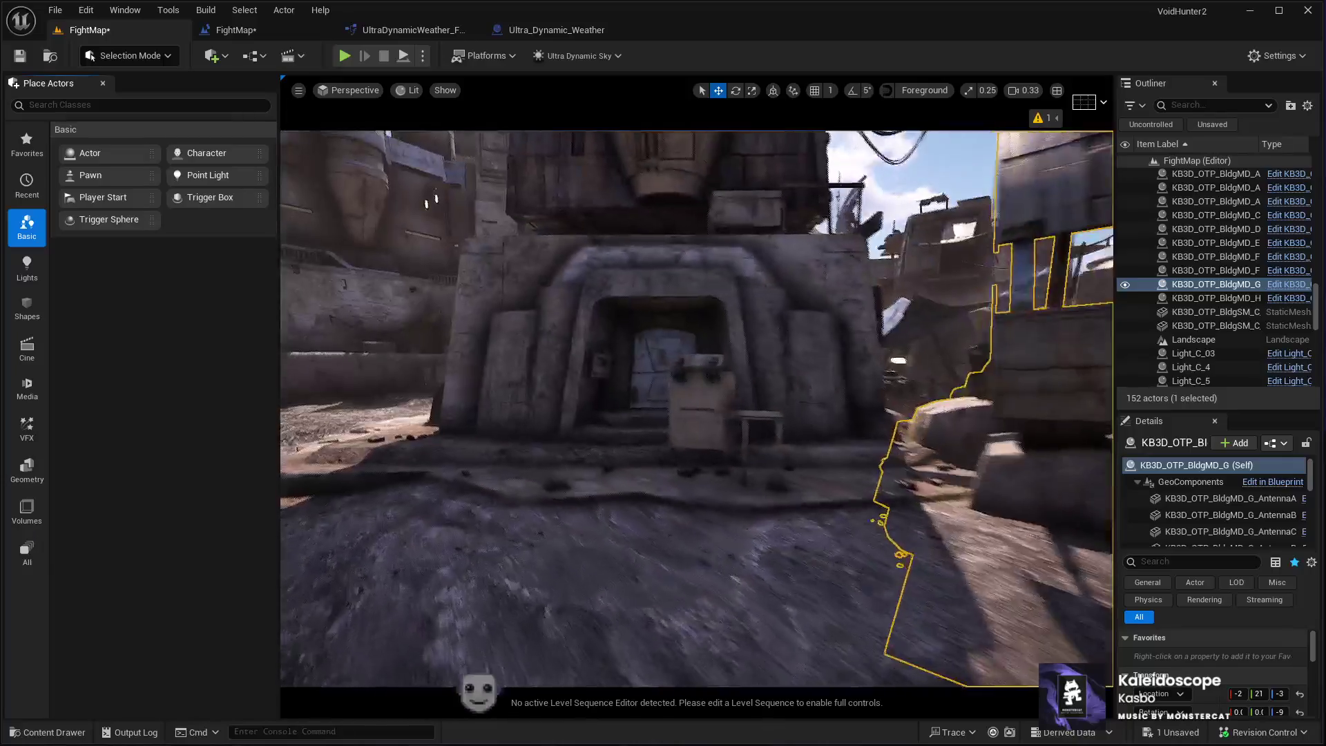
key(s)
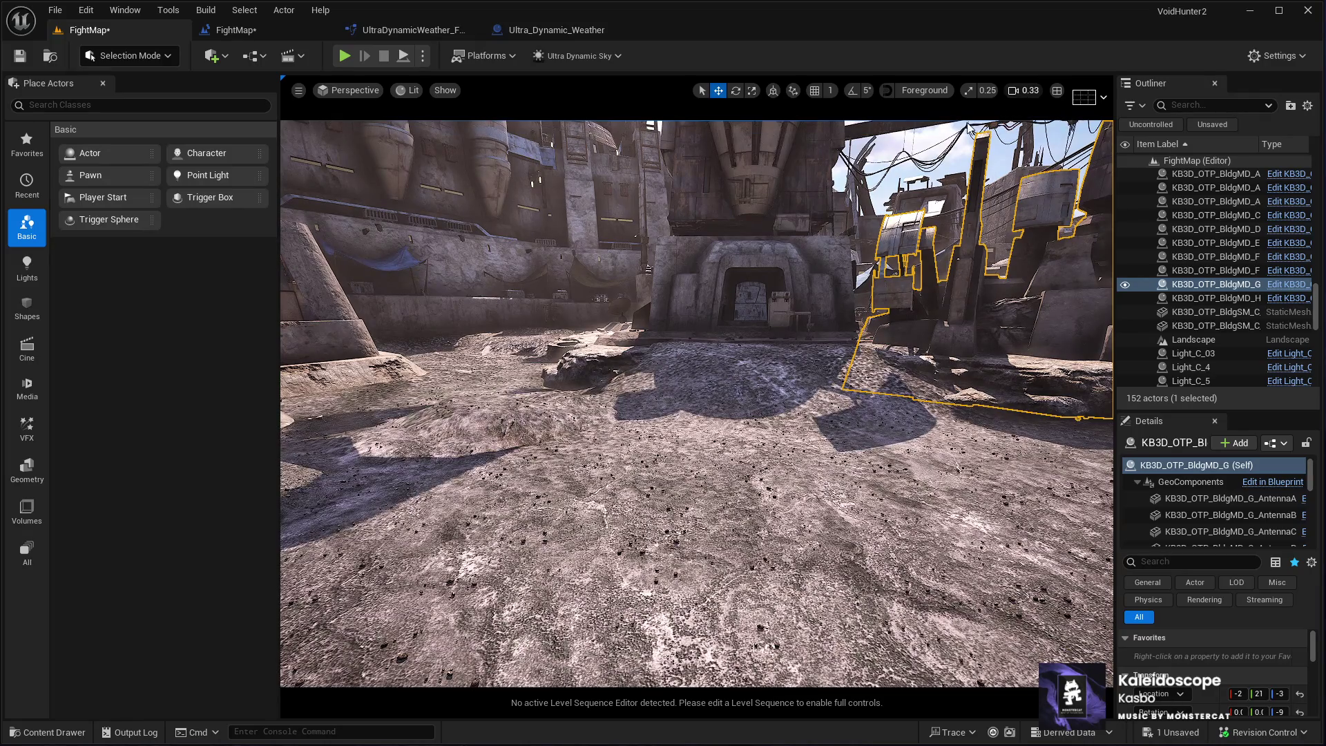
scroll(971, 130, up, 5)
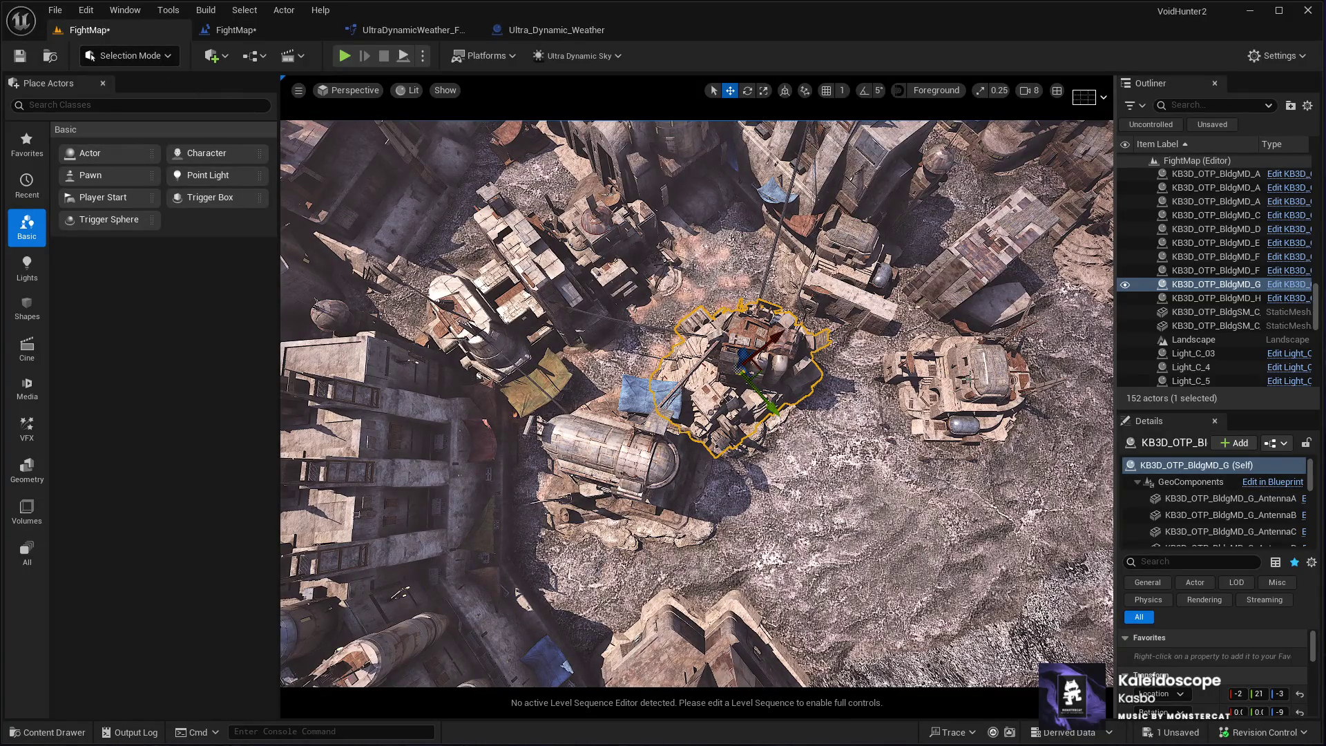
Select and frame the neighbouring buildings, including KB3D_OTP_BldgMD_A
click(966, 376)
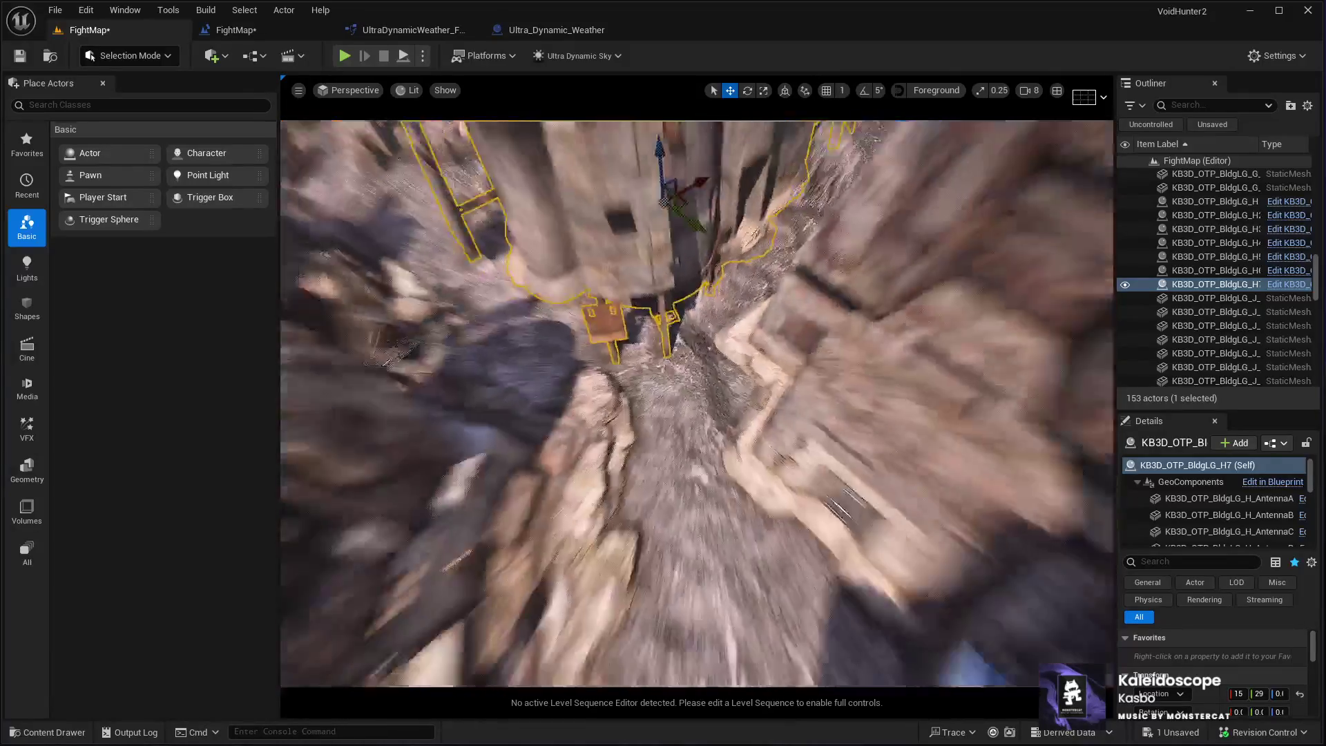
key(e)
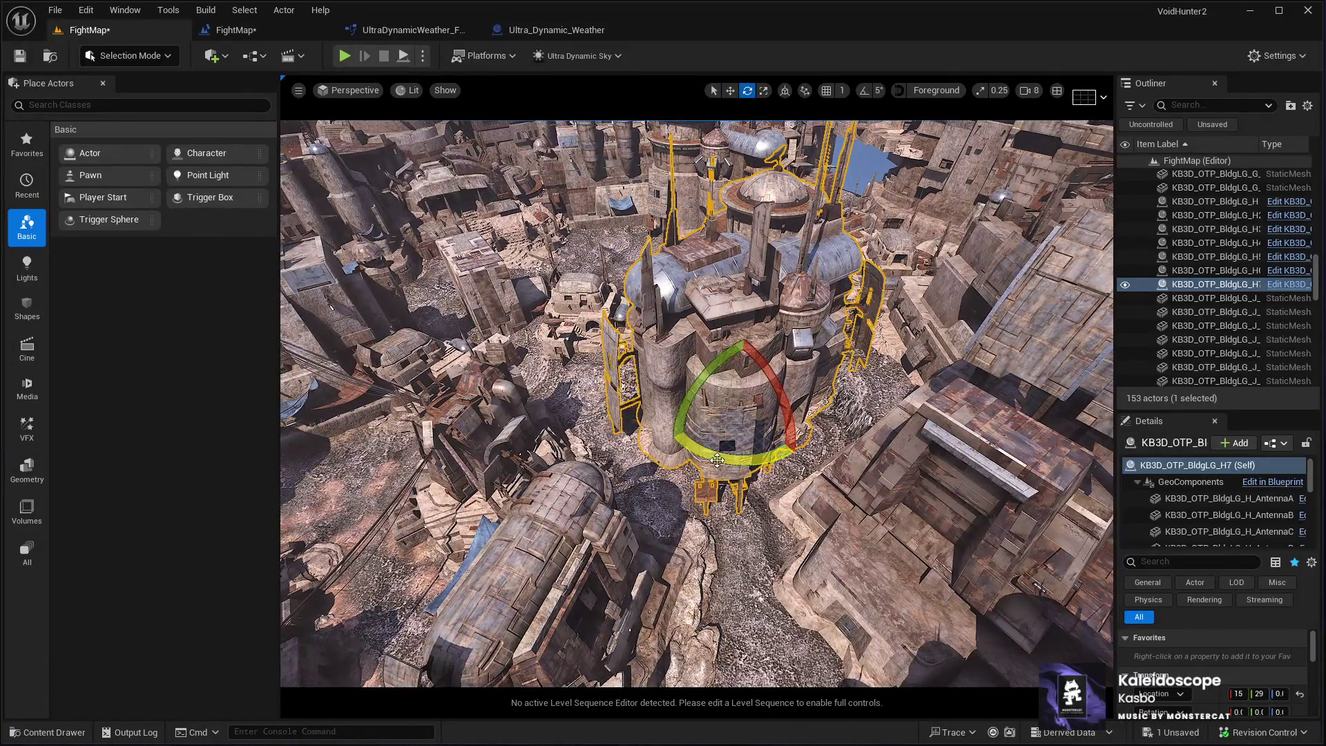
key(w)
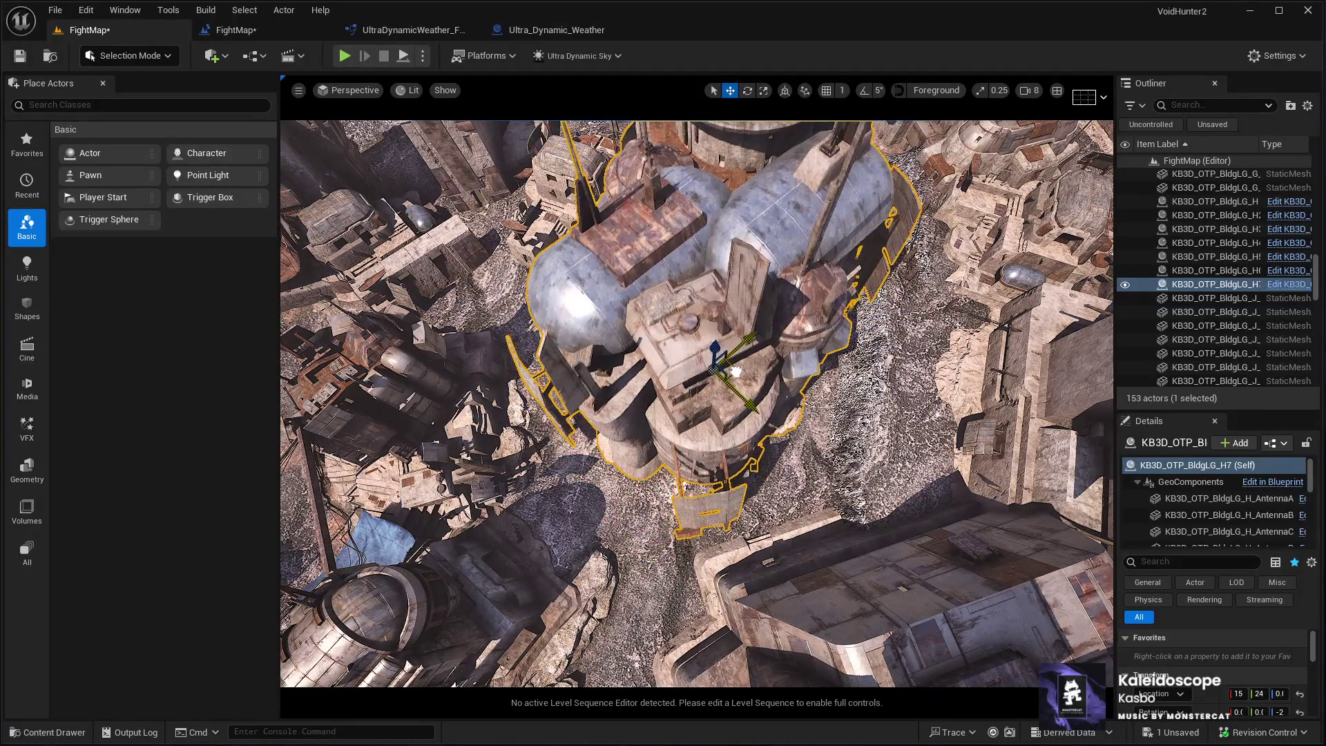
drag(736, 373, 736, 325)
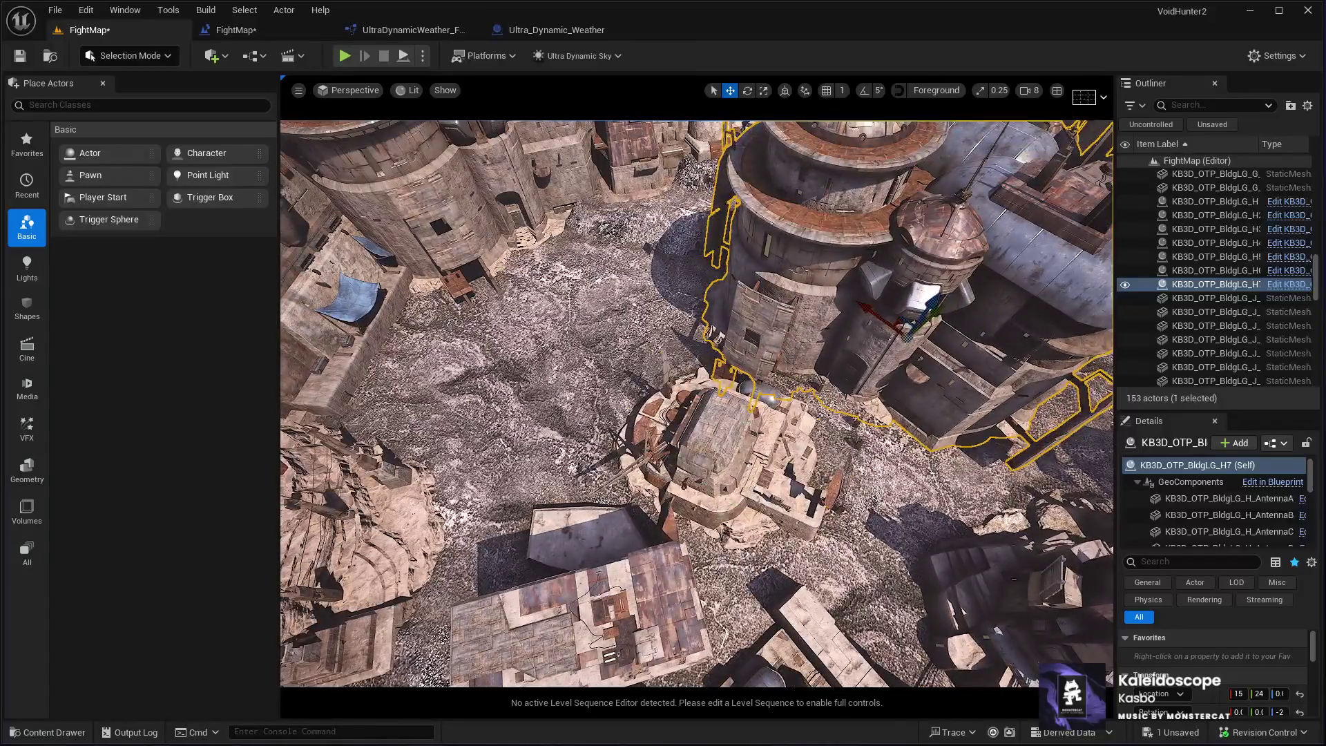
double_click(1216, 284)
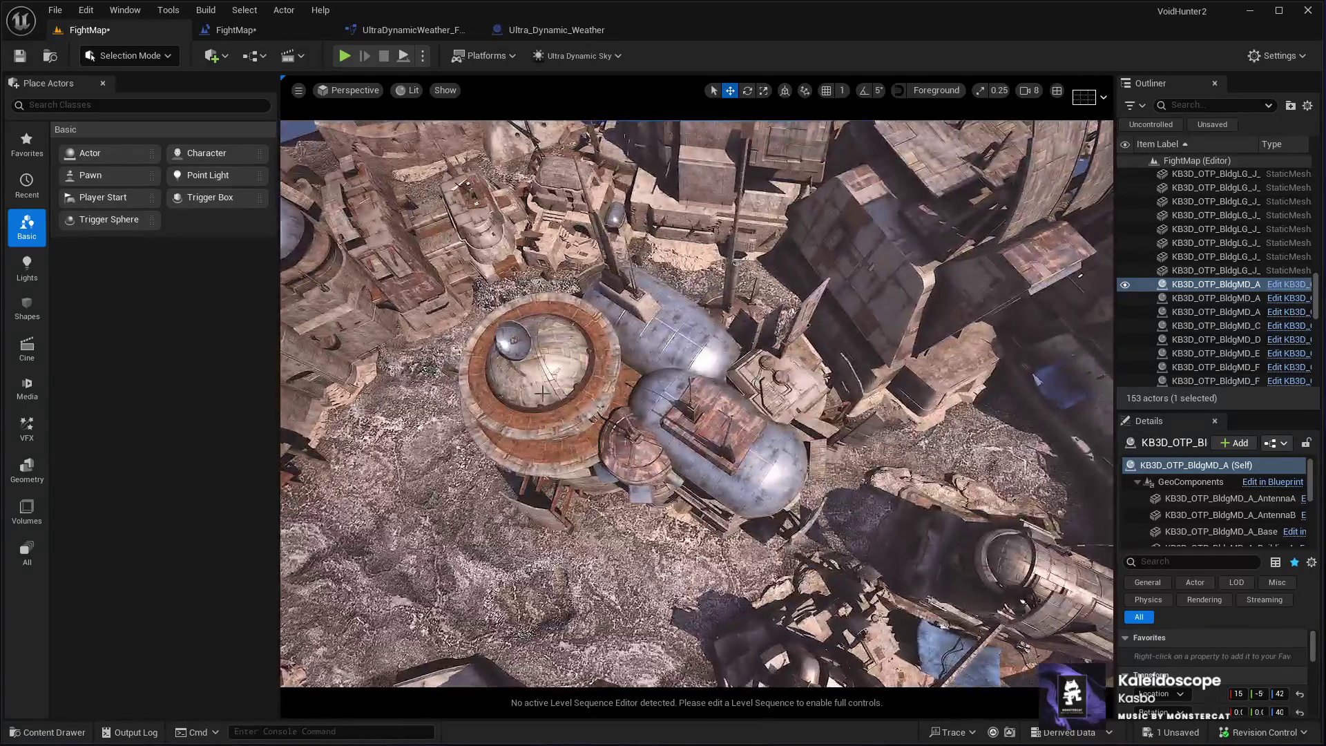
Move the domed KB3D_OTP_BldgLG_H7 building to a new spot, Location Y 24 to 83
click(542, 391)
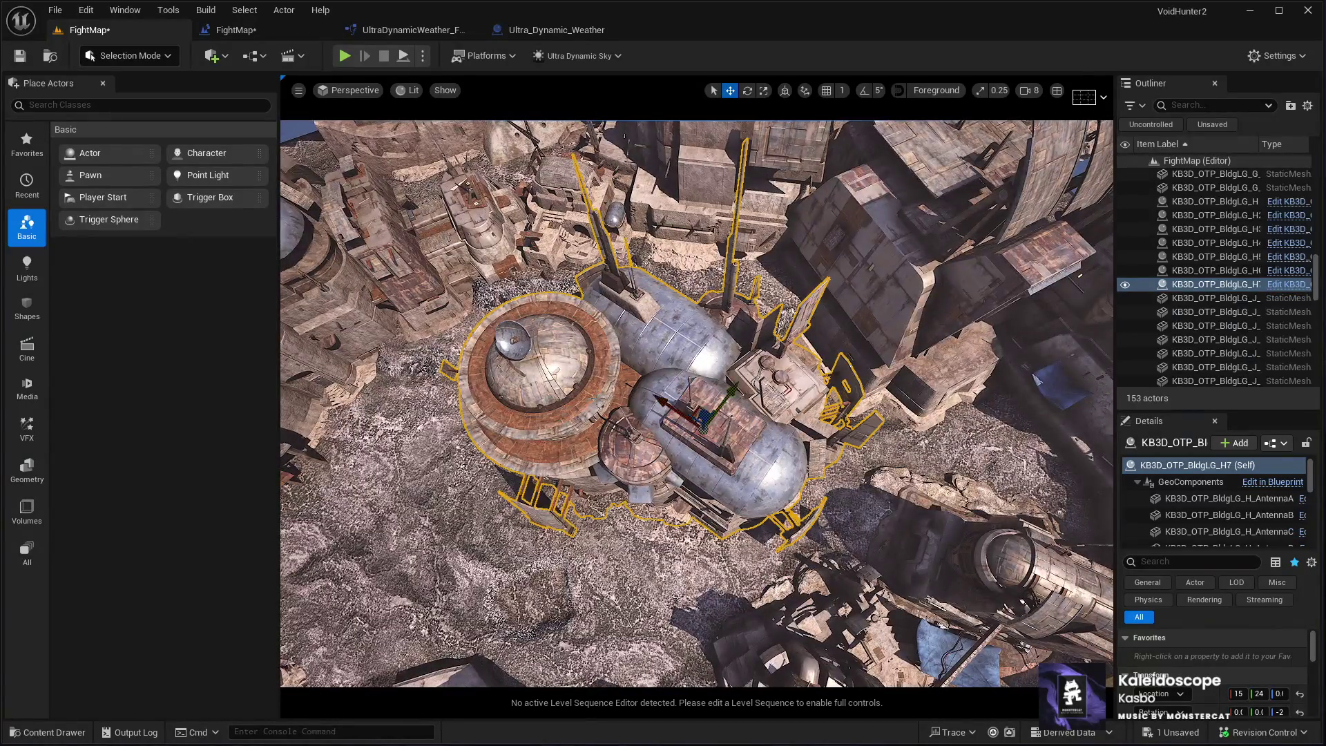
key(e)
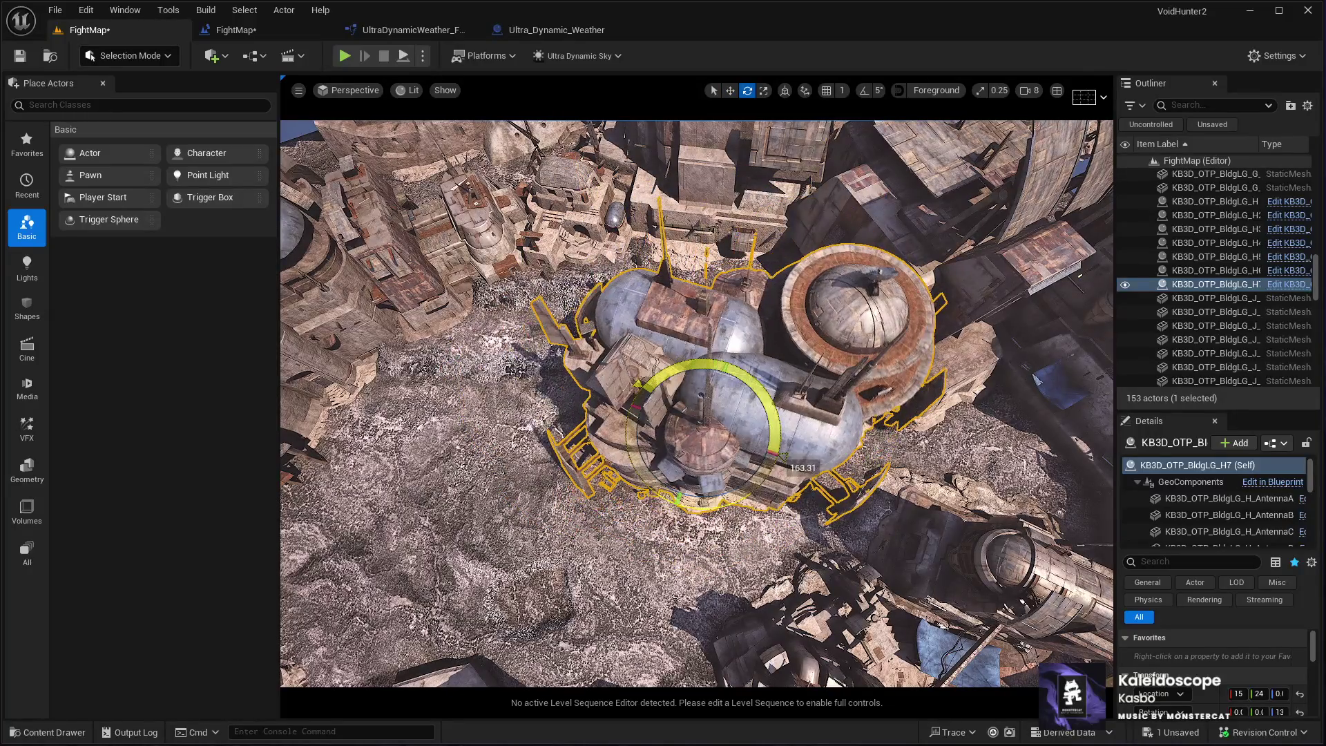
key(w)
mouse_move(714, 445)
mouse_down()
mouse_move(600, 449)
mouse_move(625, 494)
mouse_up()
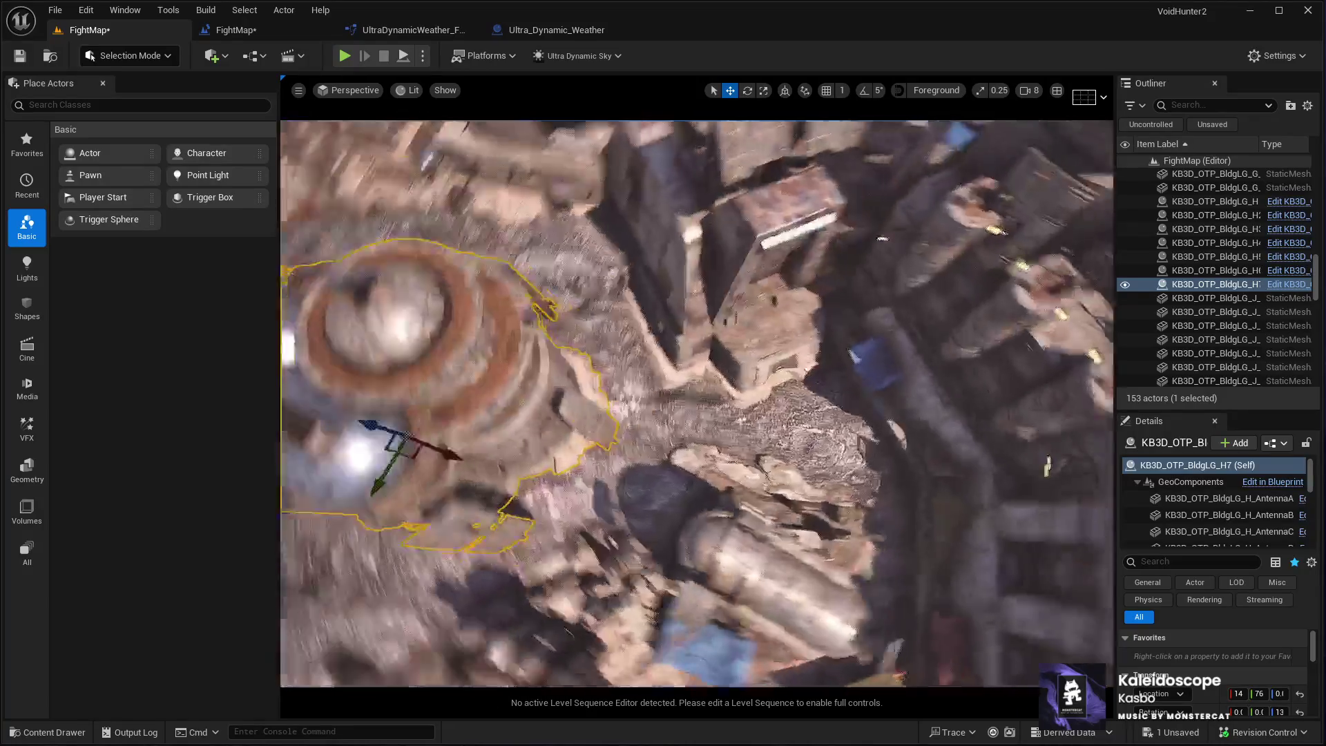
key(w)
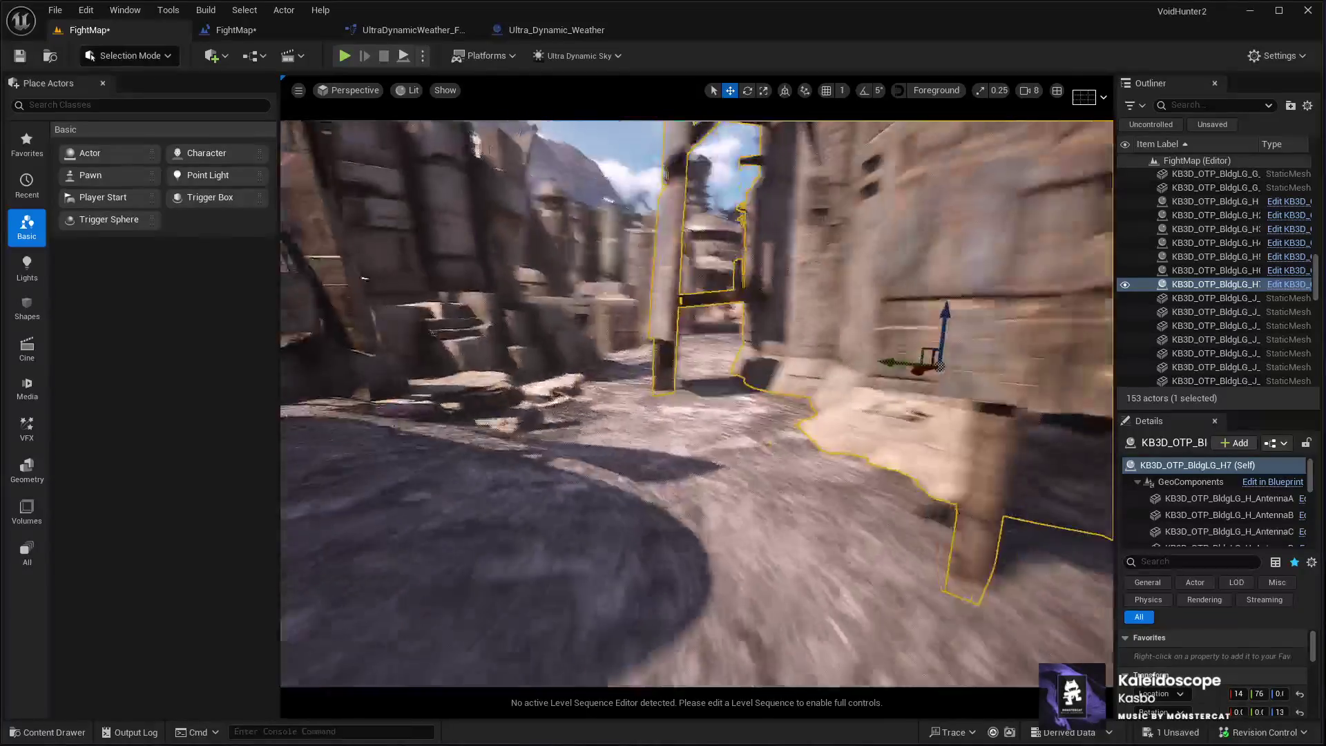
Rotate the domed building about 4.72 degrees around its vertical axis
key(s)
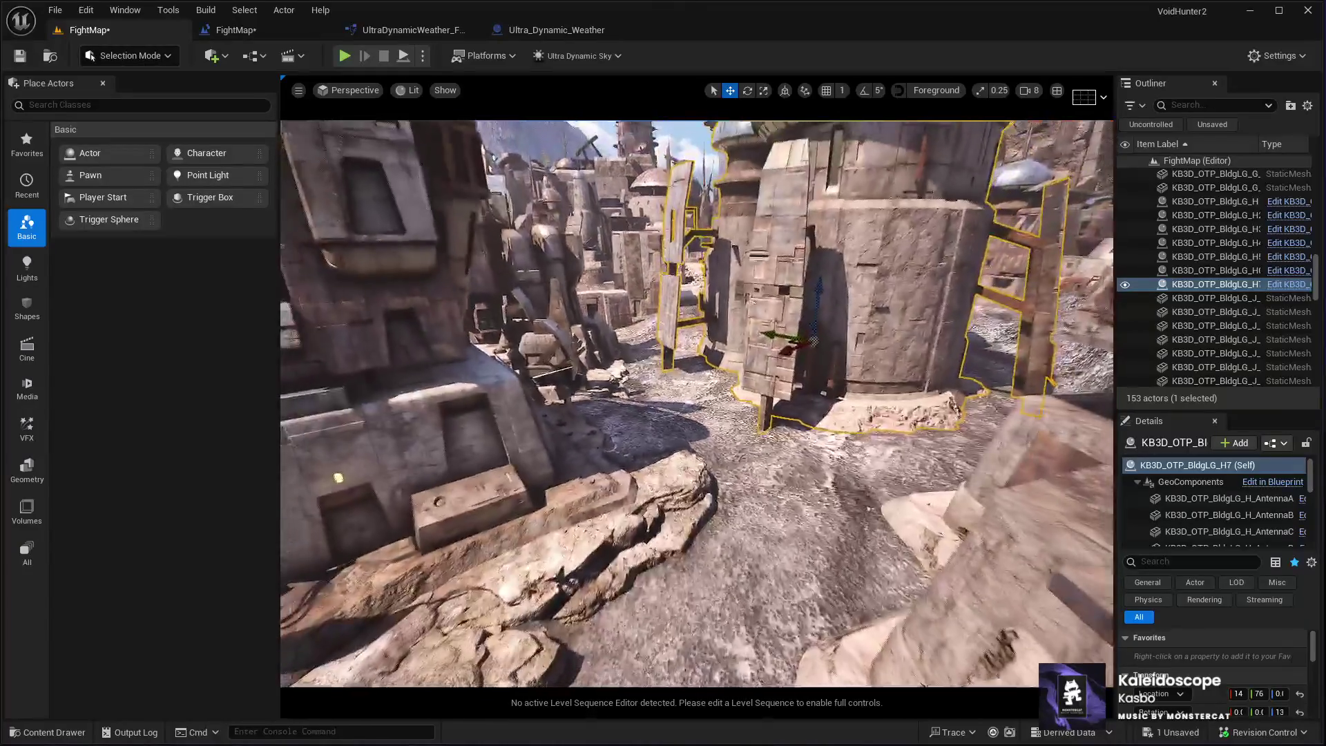
key(e)
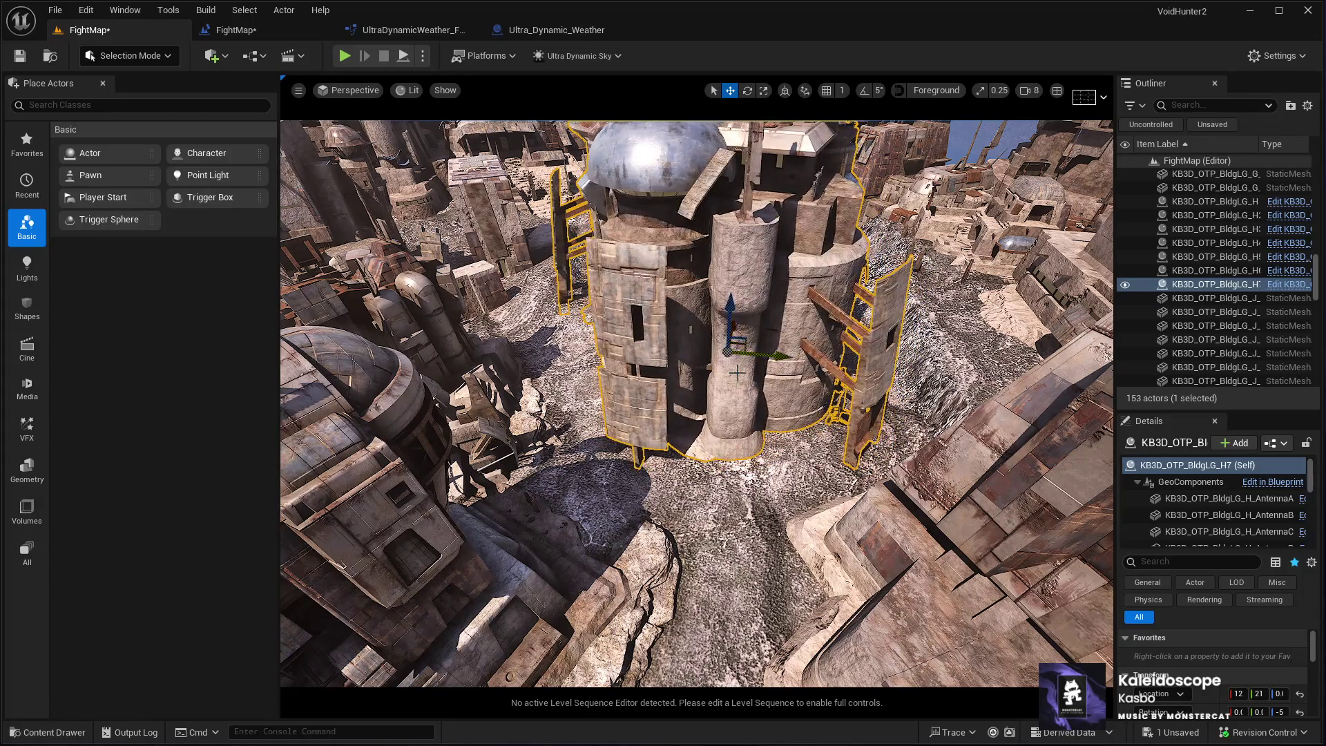
drag(736, 373, 736, 373)
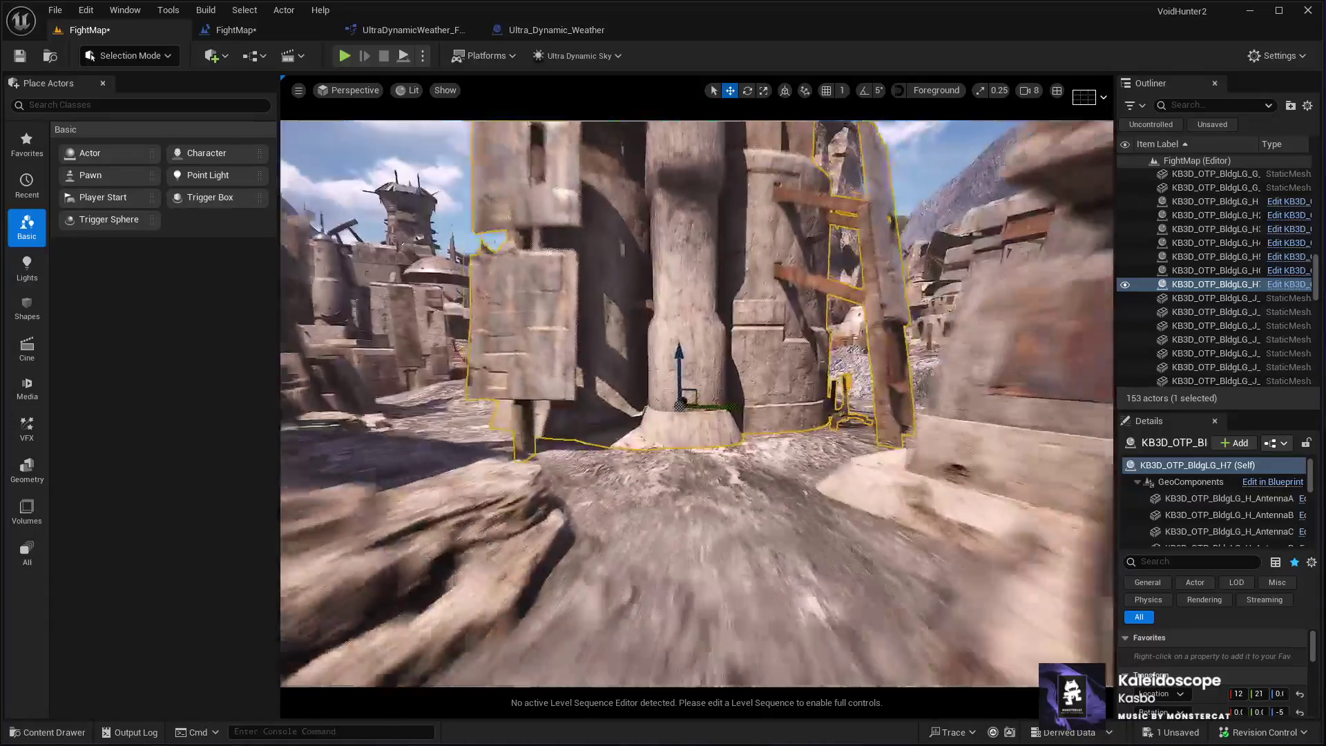
drag(688, 417, 688, 418)
key(e)
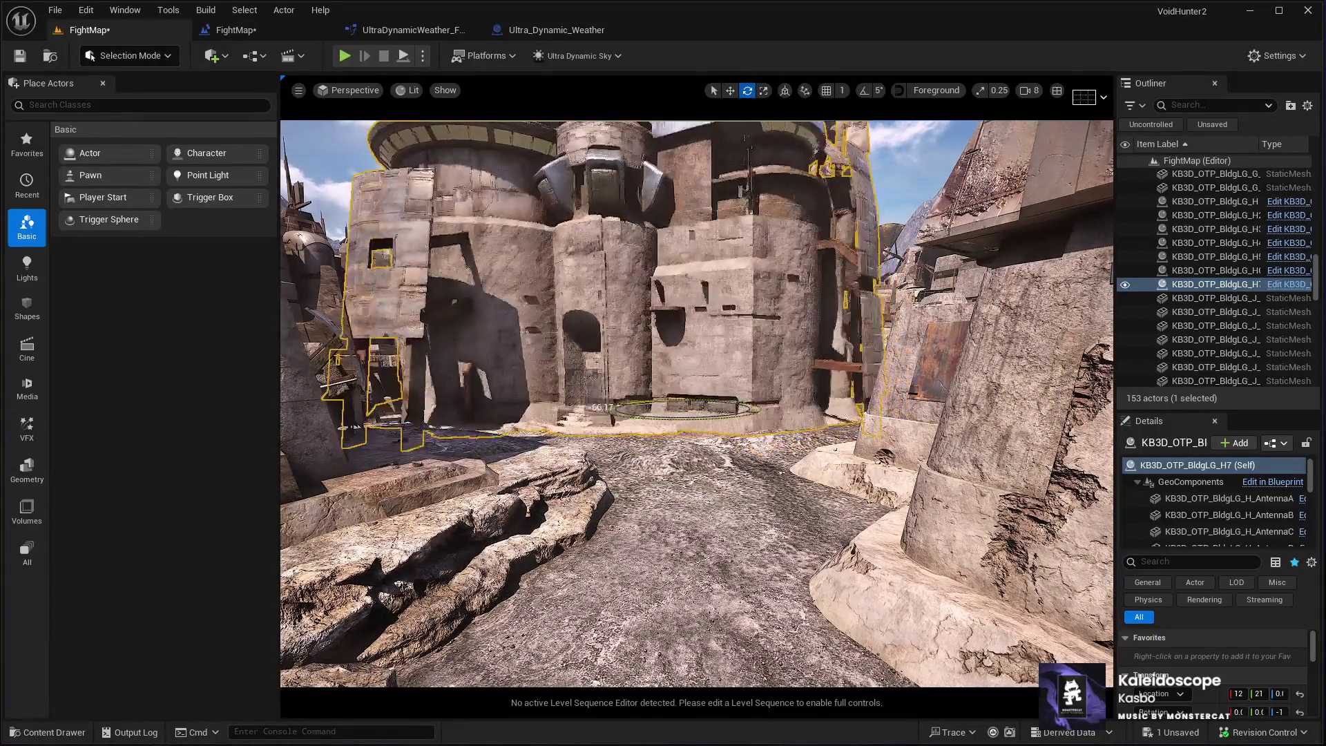
drag(608, 409, 614, 413)
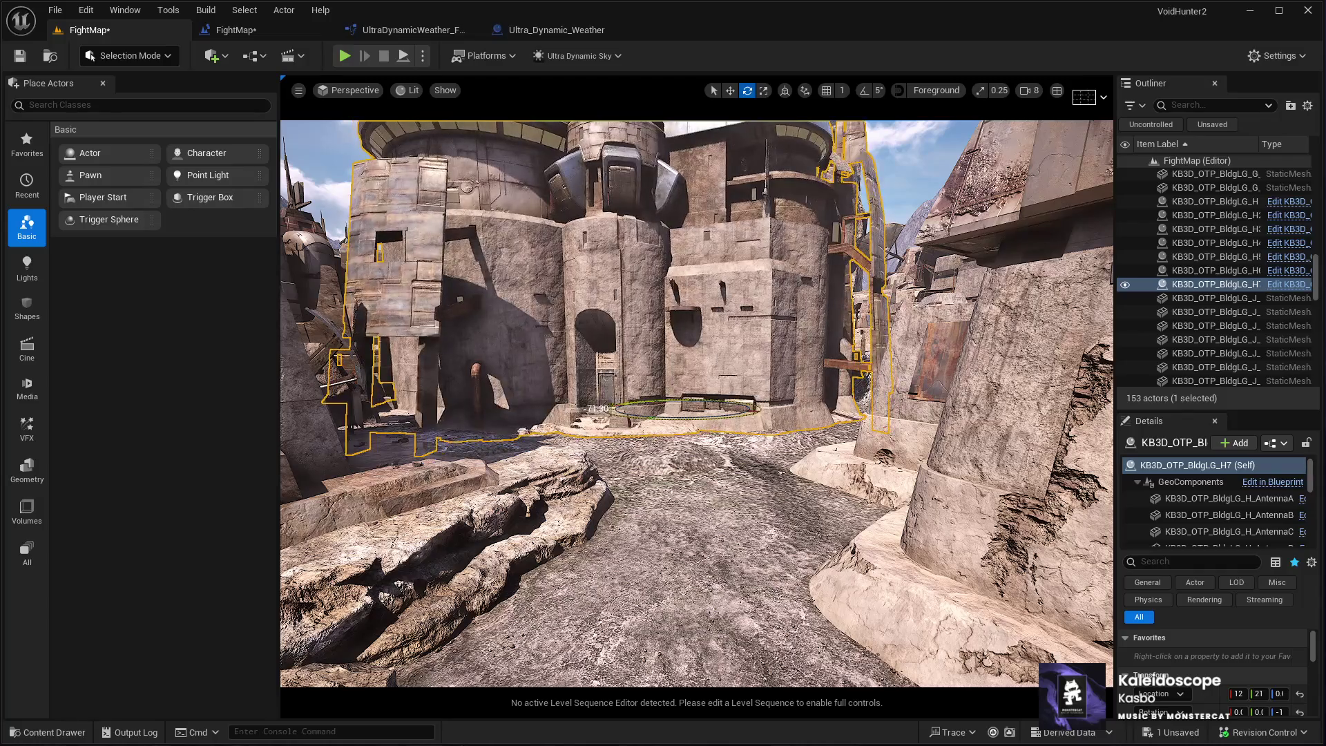
mouse_move(608, 408)
mouse_down()
mouse_move(709, 396)
mouse_move(674, 360)
mouse_up()
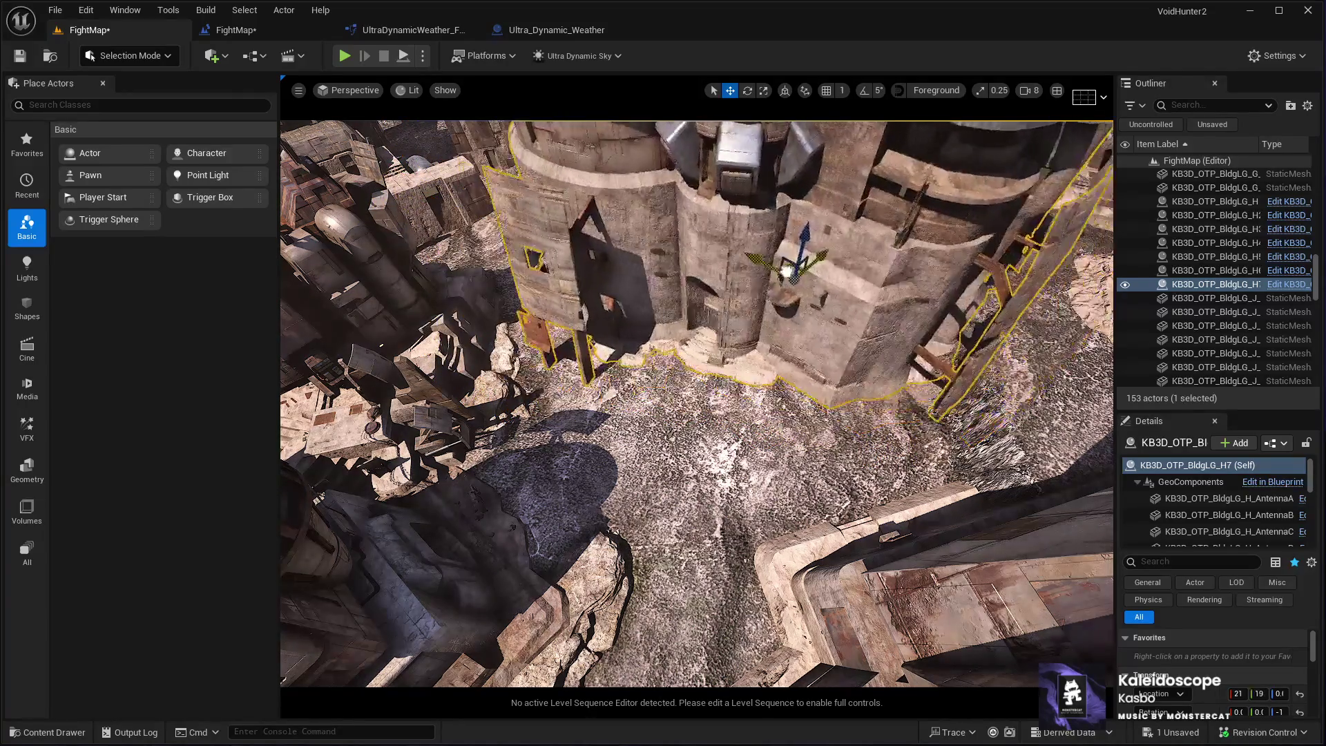
drag(783, 355, 765, 337)
drag(774, 248, 829, 262)
mouse_move(757, 553)
mouse_down()
mouse_move(453, 339)
mouse_move(905, 431)
mouse_move(929, 421)
mouse_up()
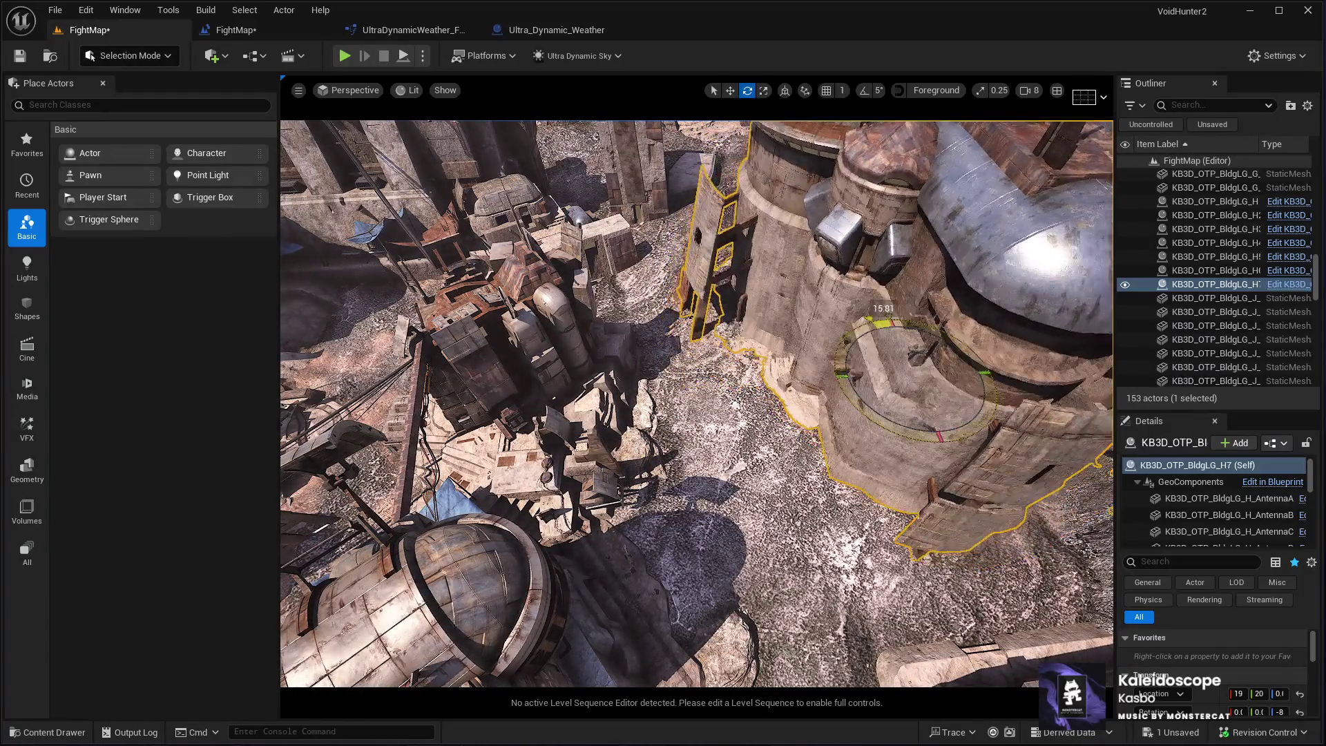
Nudge the building slightly along the ground, fly to its ladder wall, and enter Landscape Mode
key(w)
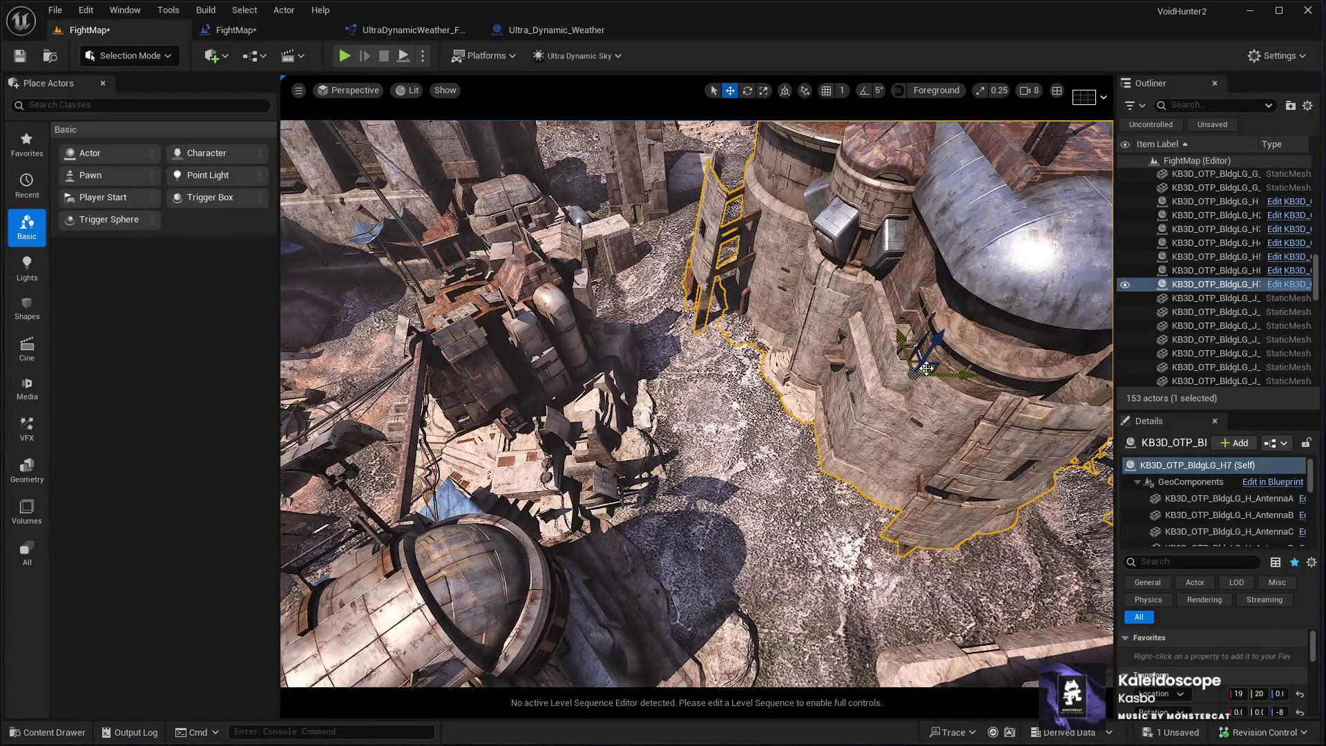
drag(918, 380, 921, 395)
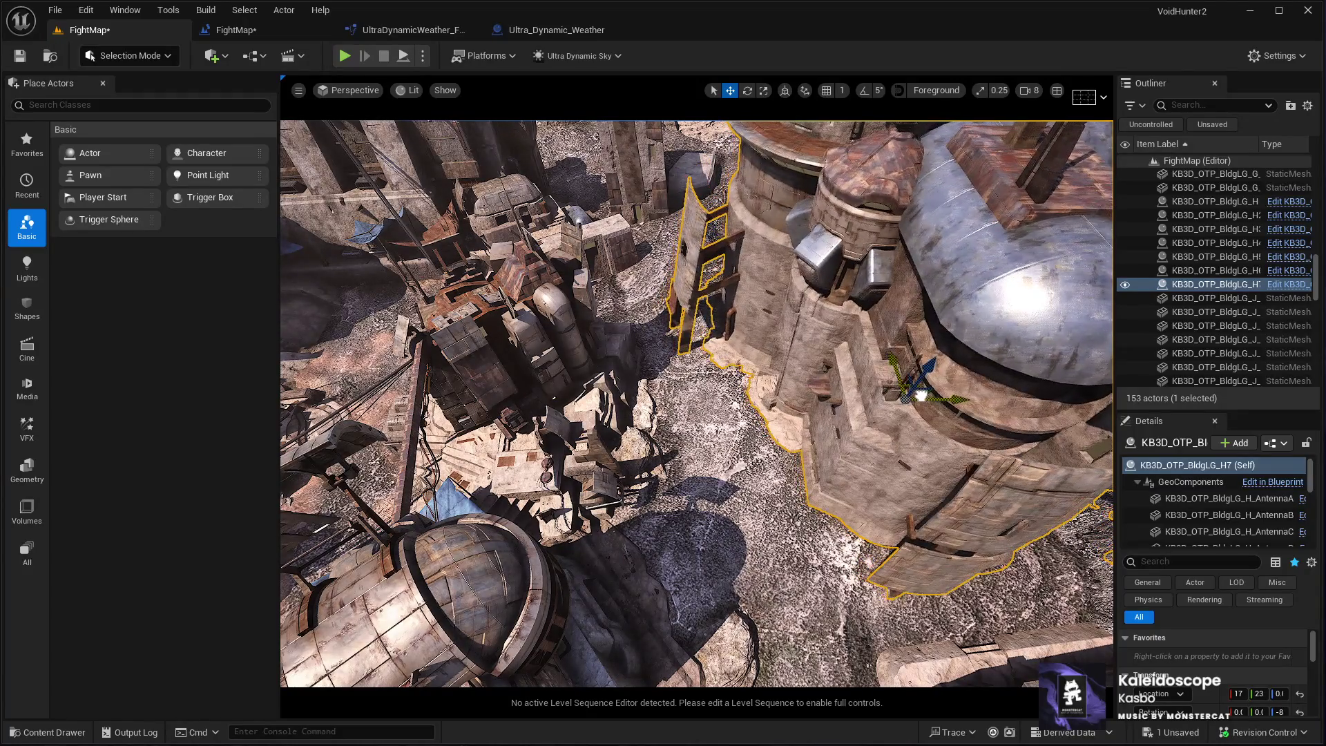
drag(893, 456, 854, 487)
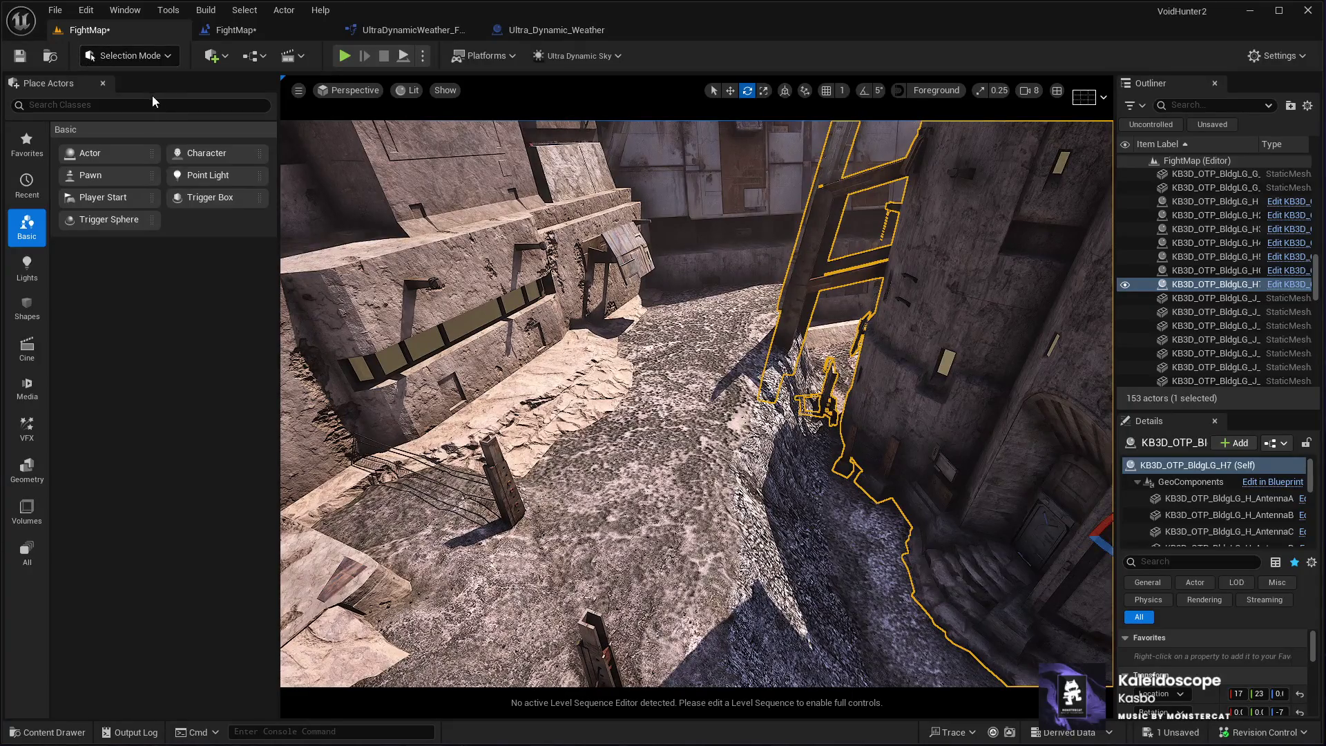
key(shift+2)
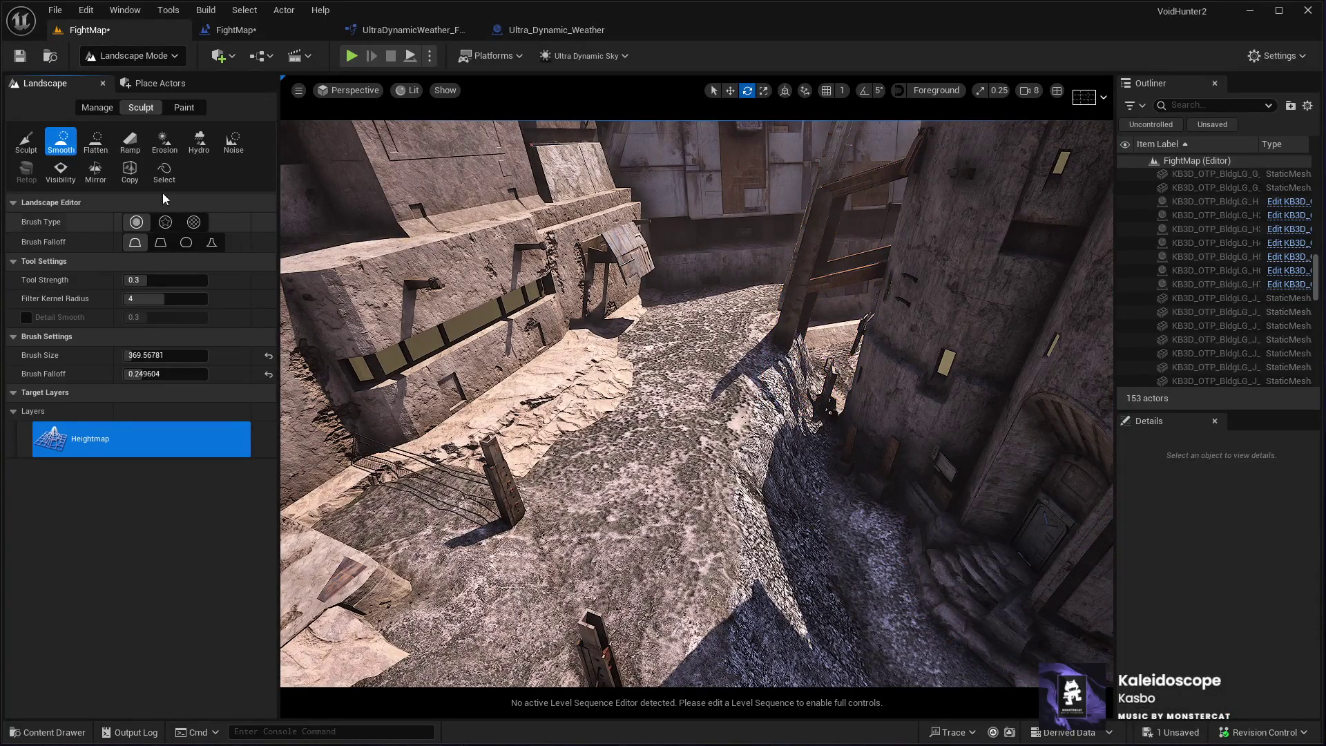
Choose the Flatten tool and set its Flatten Target to 0
click(95, 142)
click(55, 261)
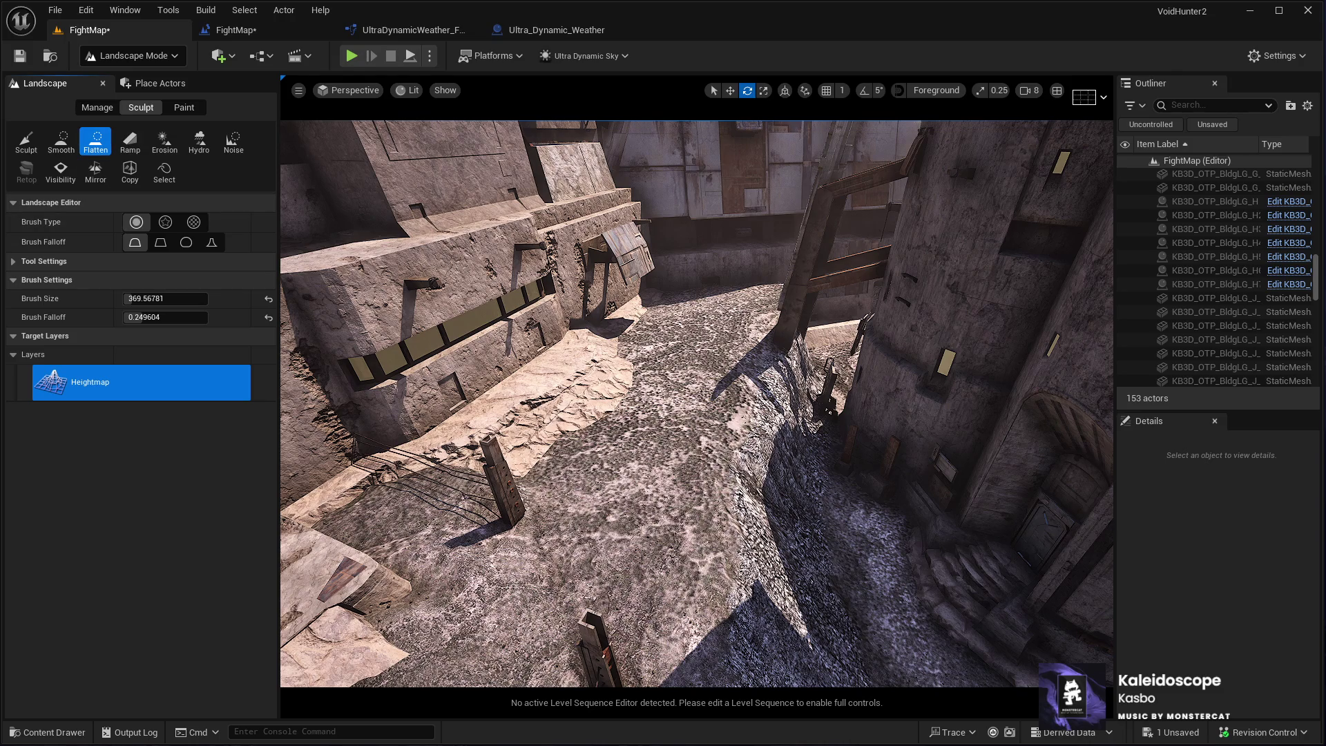
click(60, 265)
click(138, 279)
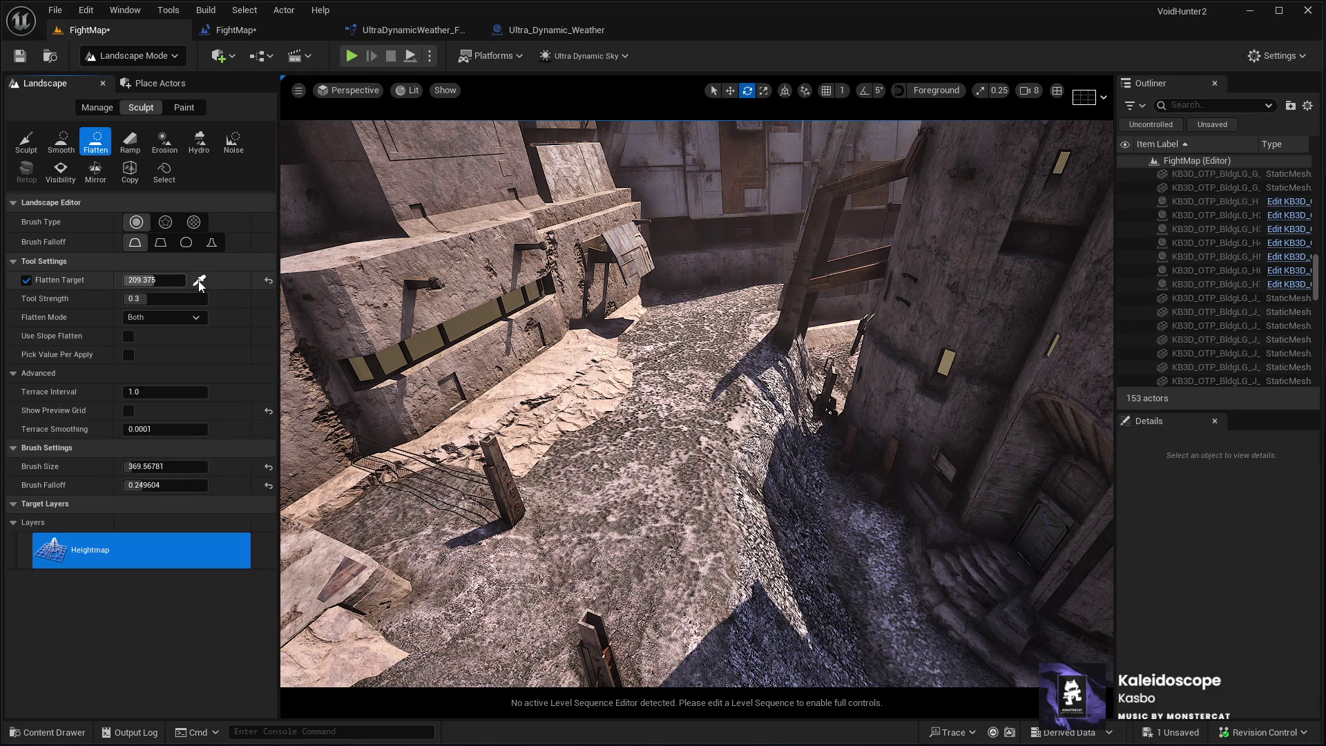
text(0)
key(Return)
Flatten the ground along the alley trench, then return to Selection Mode
mouse_move(891, 528)
mouse_down()
mouse_move(812, 449)
mouse_move(824, 402)
mouse_move(756, 373)
mouse_move(788, 374)
mouse_move(767, 421)
mouse_move(826, 479)
mouse_move(805, 500)
mouse_move(863, 616)
mouse_up()
scroll(863, 616, up, 5)
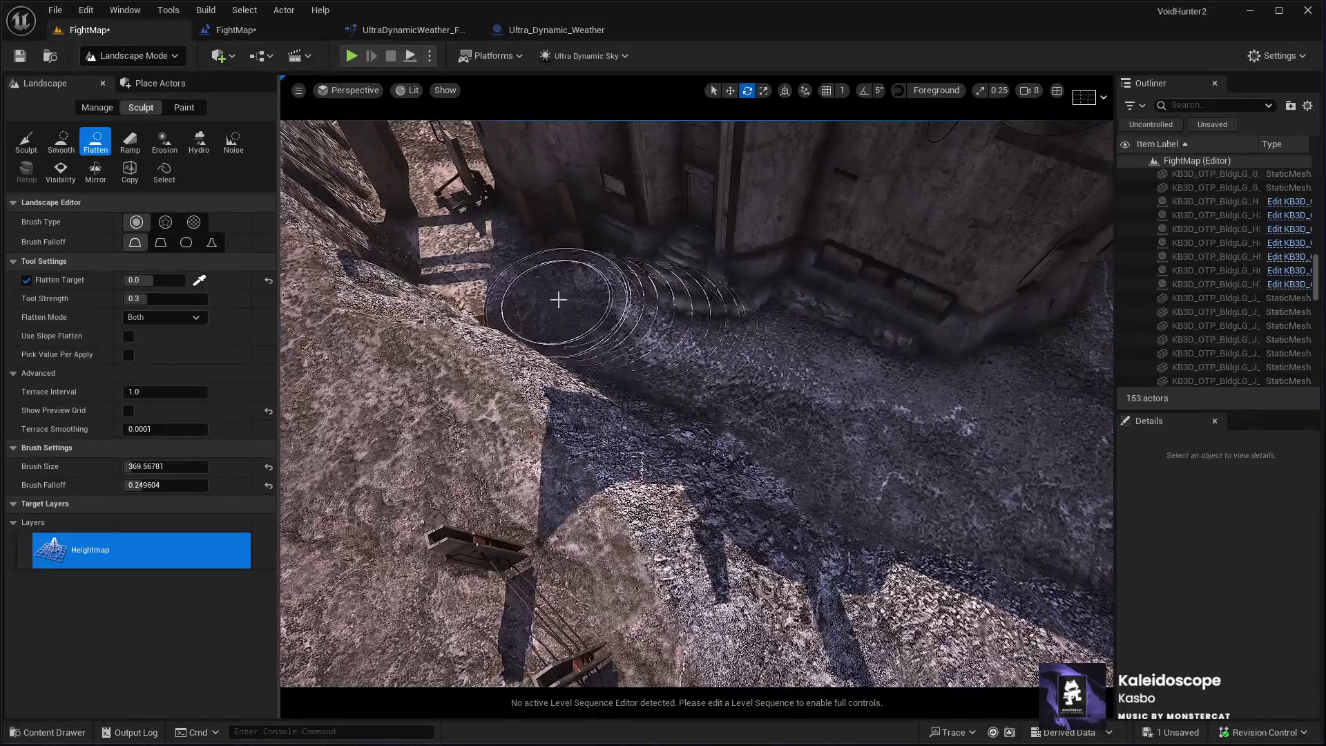
mouse_move(557, 299)
mouse_down()
mouse_move(740, 429)
mouse_move(960, 415)
mouse_up()
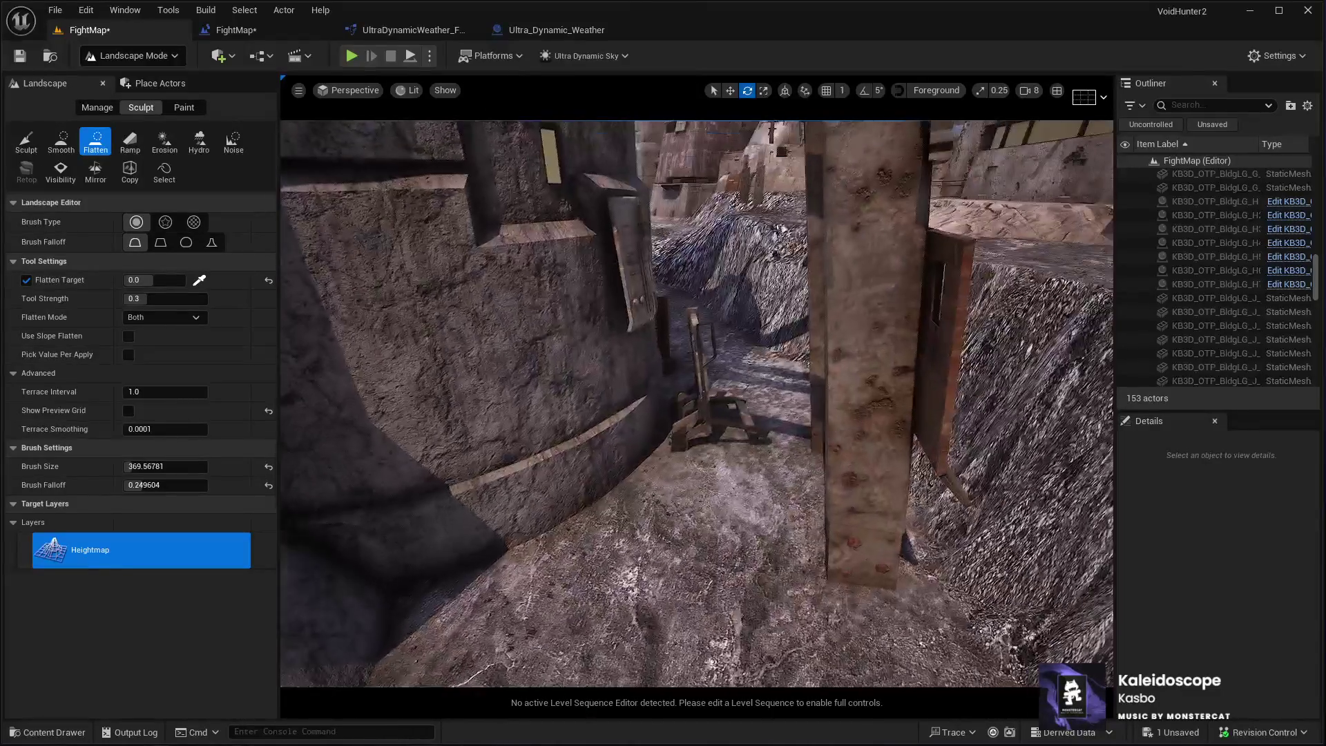
click(121, 81)
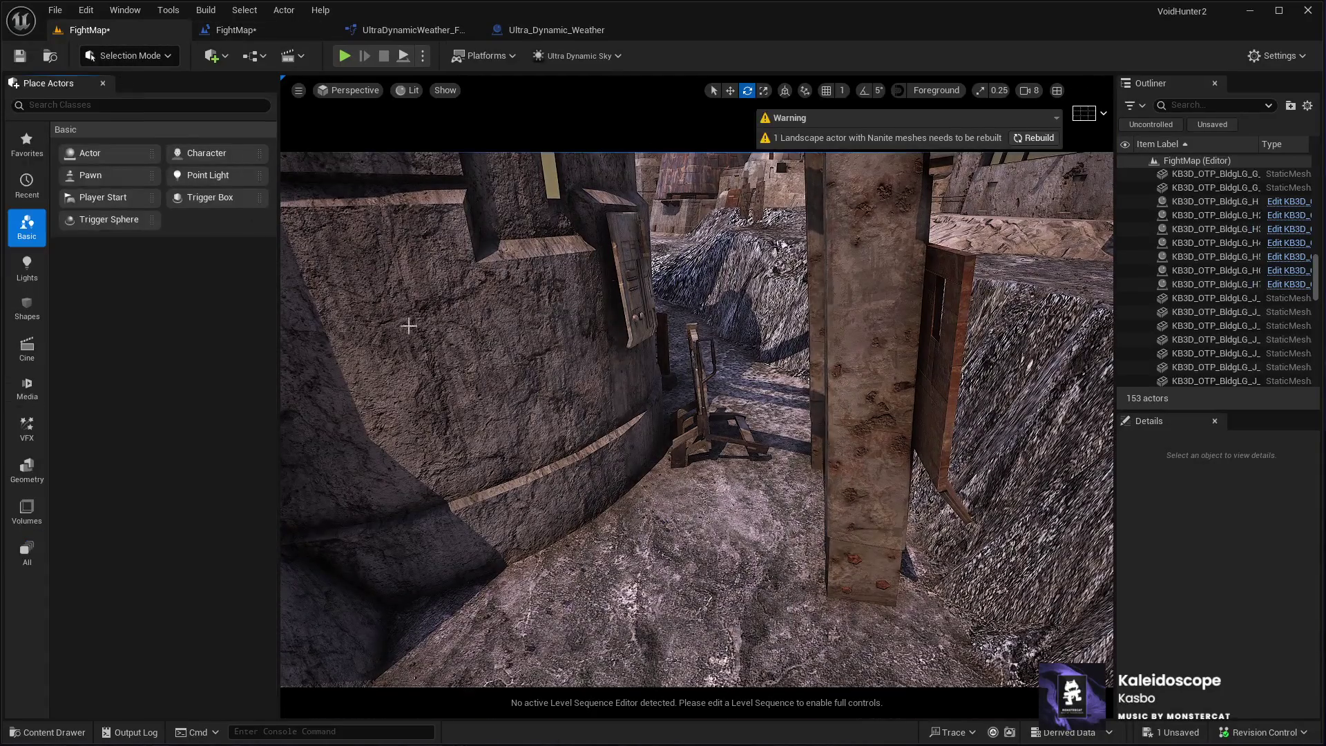
Select the PanelsD wooden panel, tilt it about 29 degrees and slide it along the alley
click(698, 414)
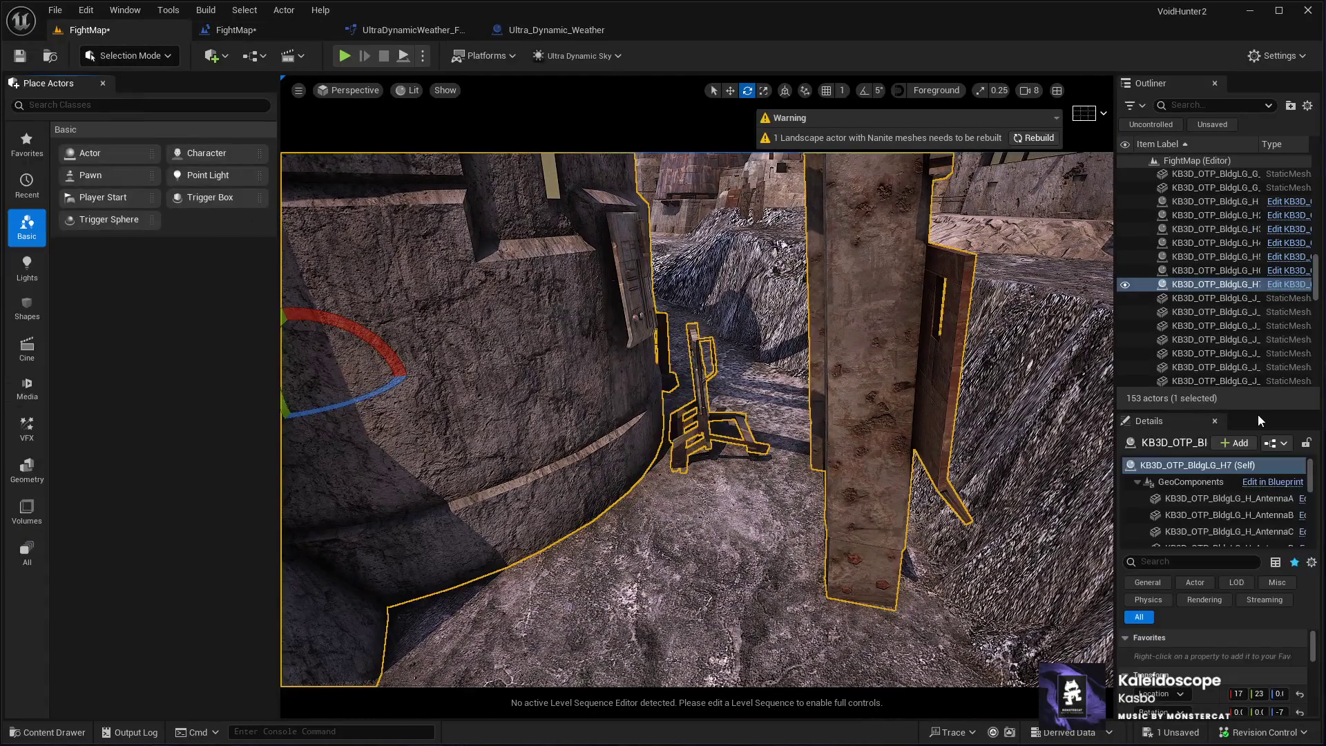
click(697, 366)
key(w)
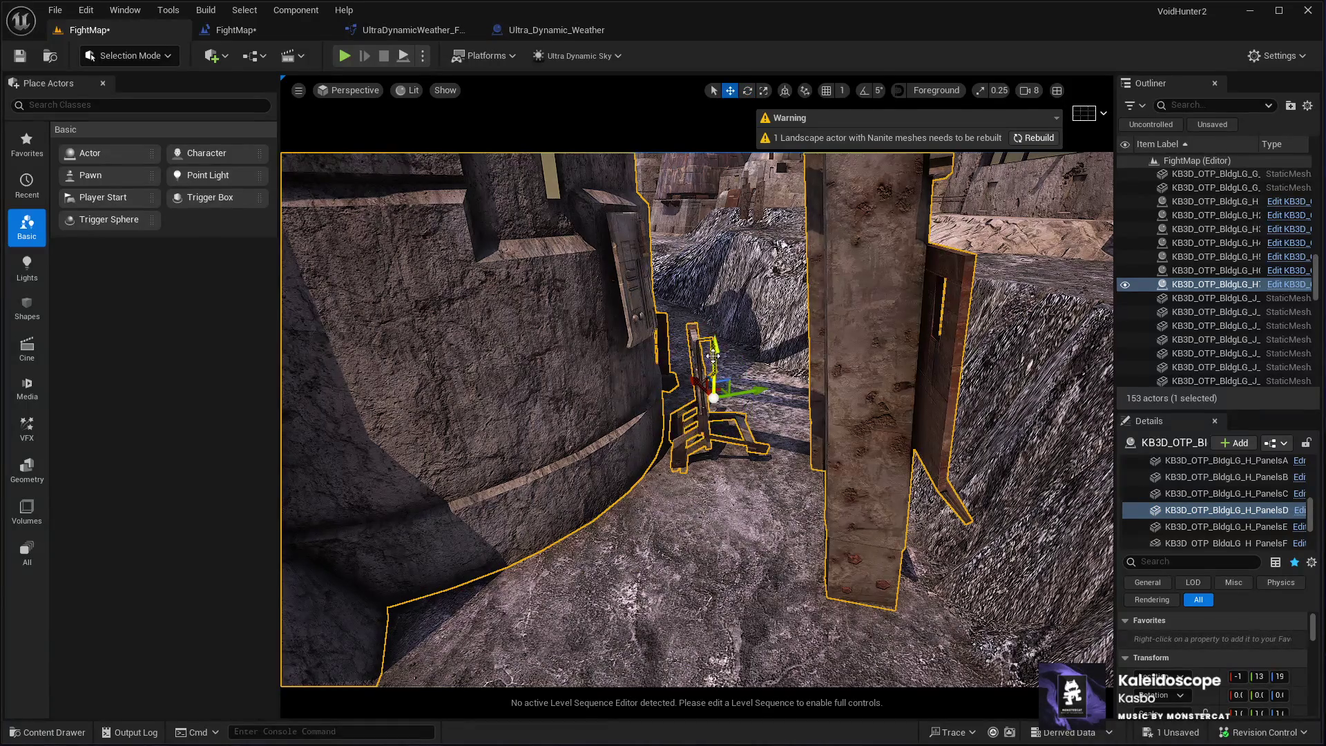
mouse_move(713, 341)
mouse_down()
mouse_move(649, 348)
mouse_move(740, 355)
mouse_up()
key(e)
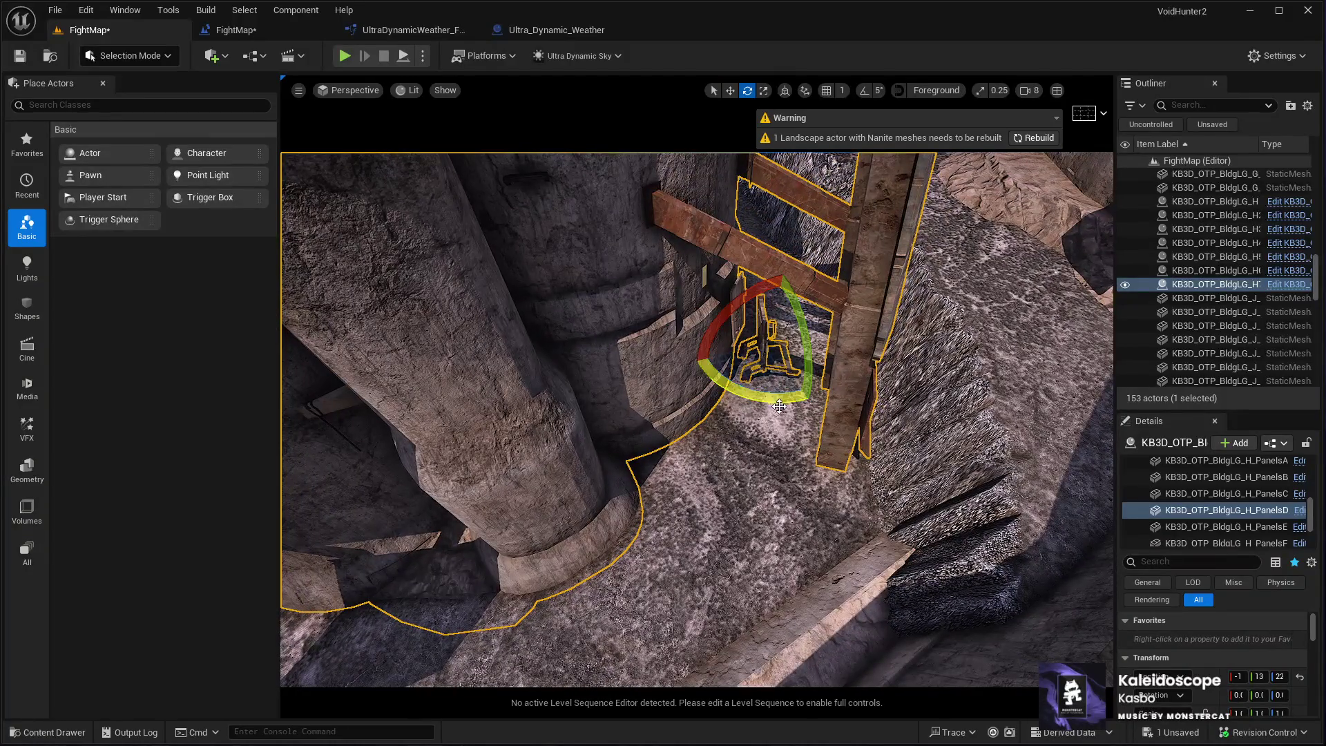
drag(780, 406, 703, 411)
key(w)
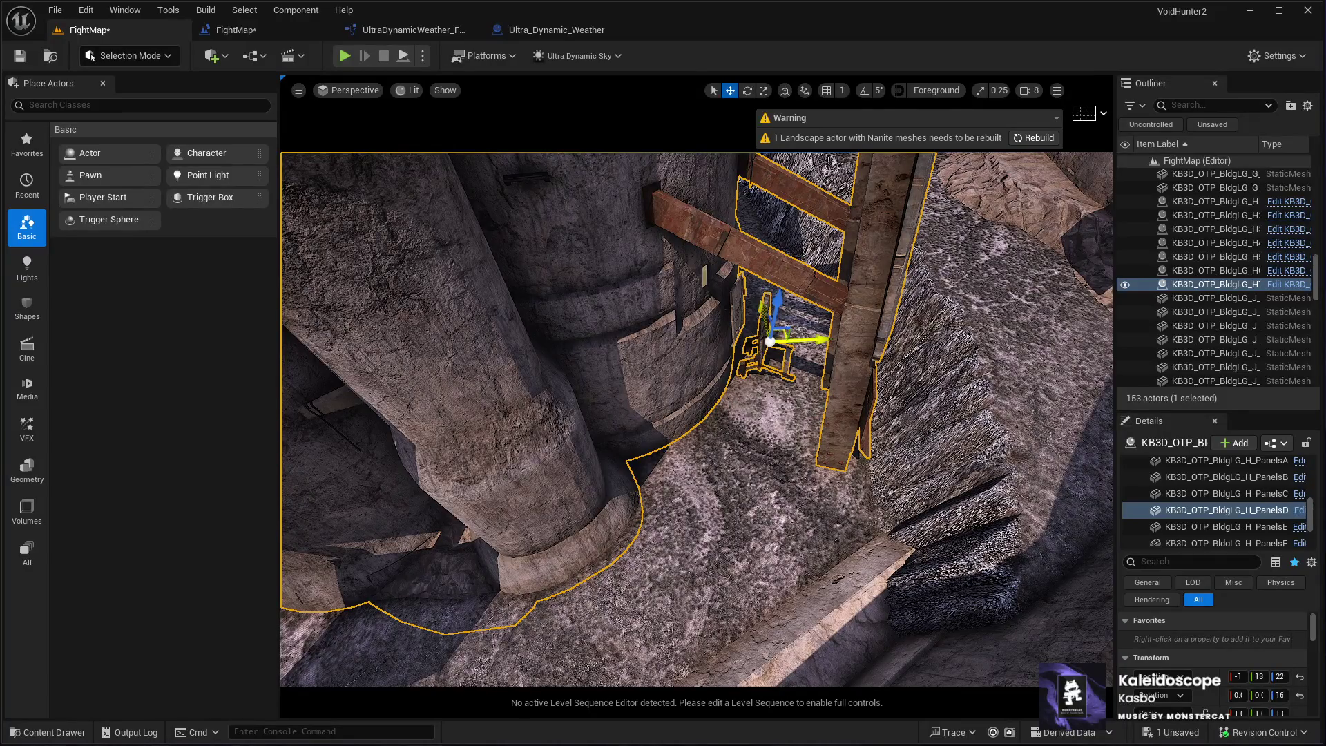
drag(801, 339, 732, 429)
Turn the panel about 38 degrees around vertical and lower it onto the alley floor
drag(742, 483, 743, 549)
key(e)
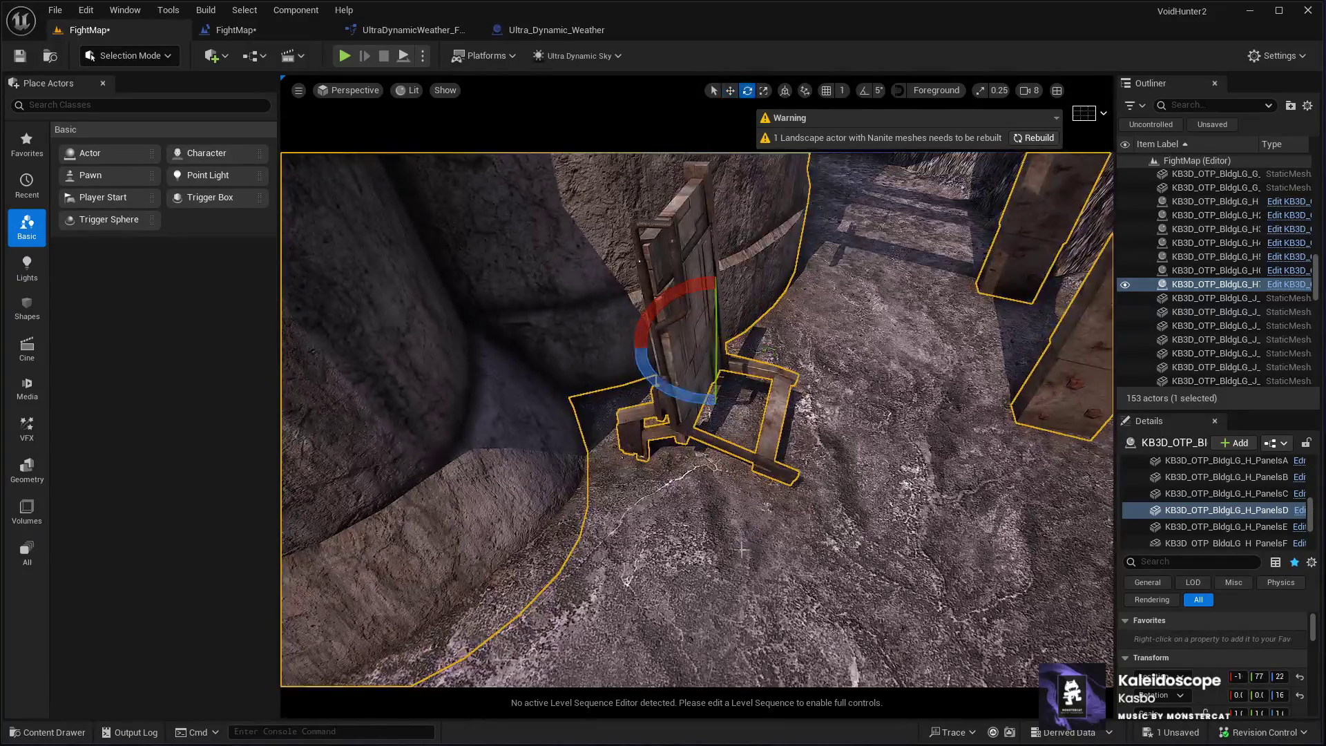
drag(704, 397, 788, 409)
drag(691, 483, 691, 414)
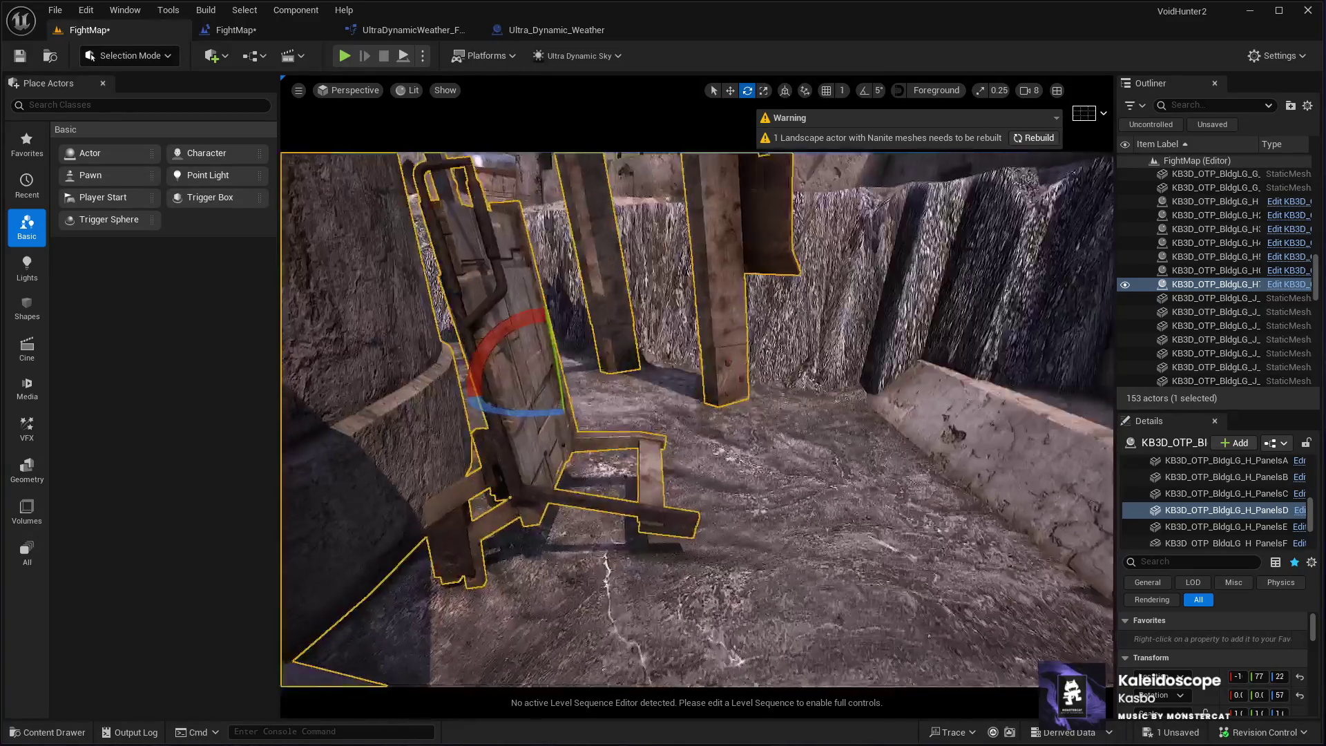
key(w)
mouse_move(553, 359)
mouse_down()
mouse_move(551, 435)
mouse_move(649, 423)
mouse_move(587, 605)
mouse_up()
click(626, 621)
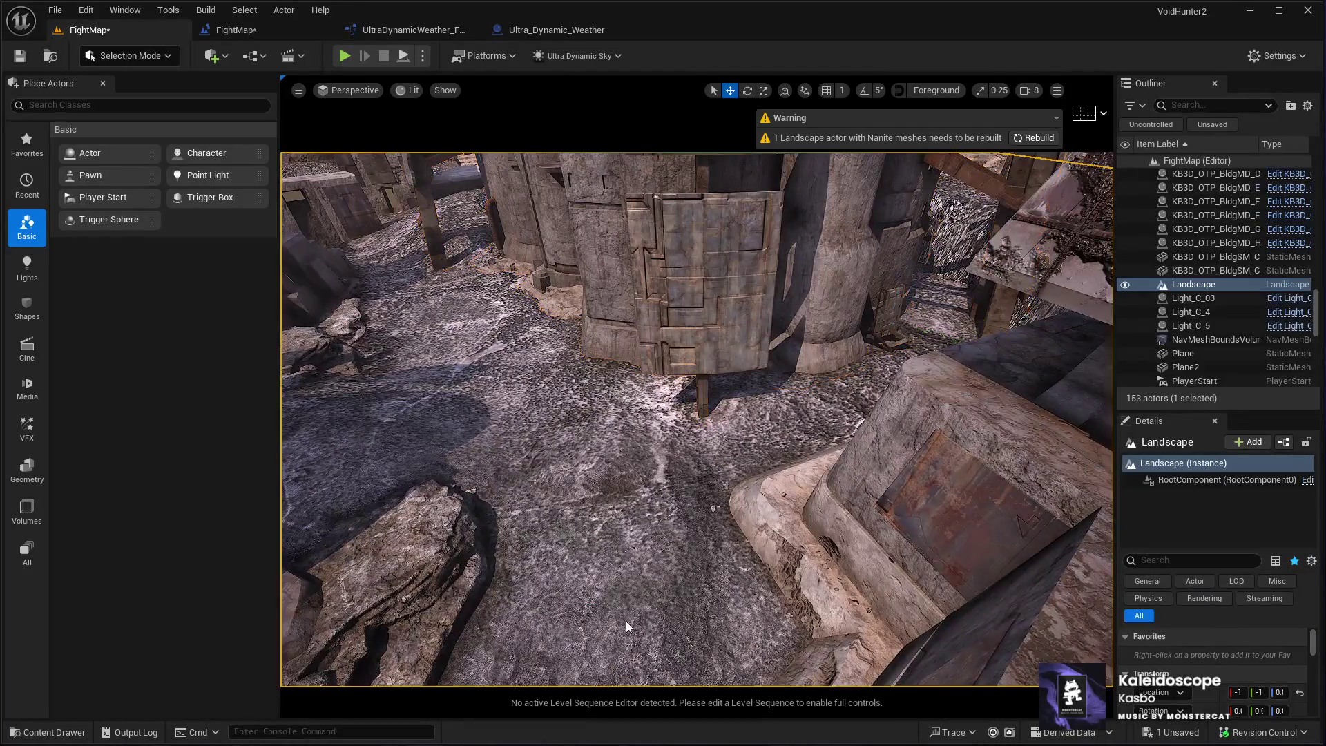
Play-test the map, running the third-person character through the alleys to a doorway, then stop
key(alt+p)
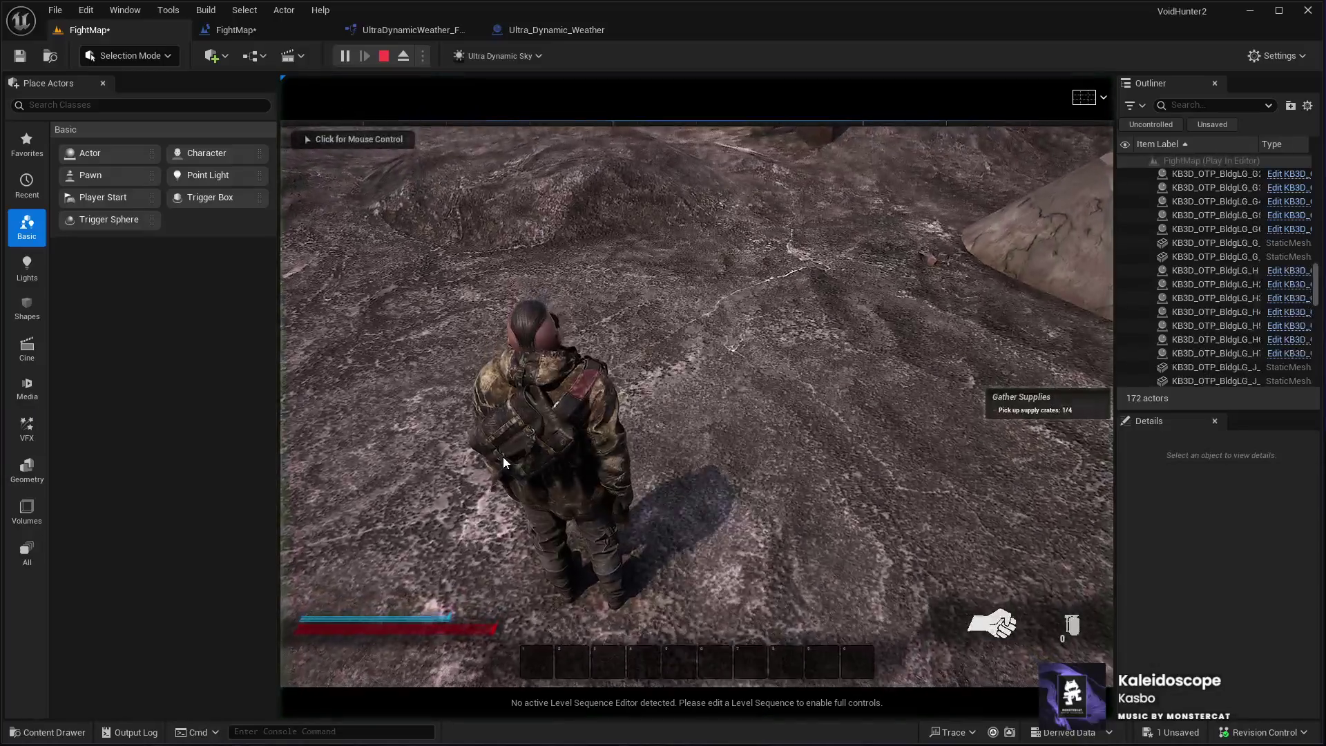
key(w)
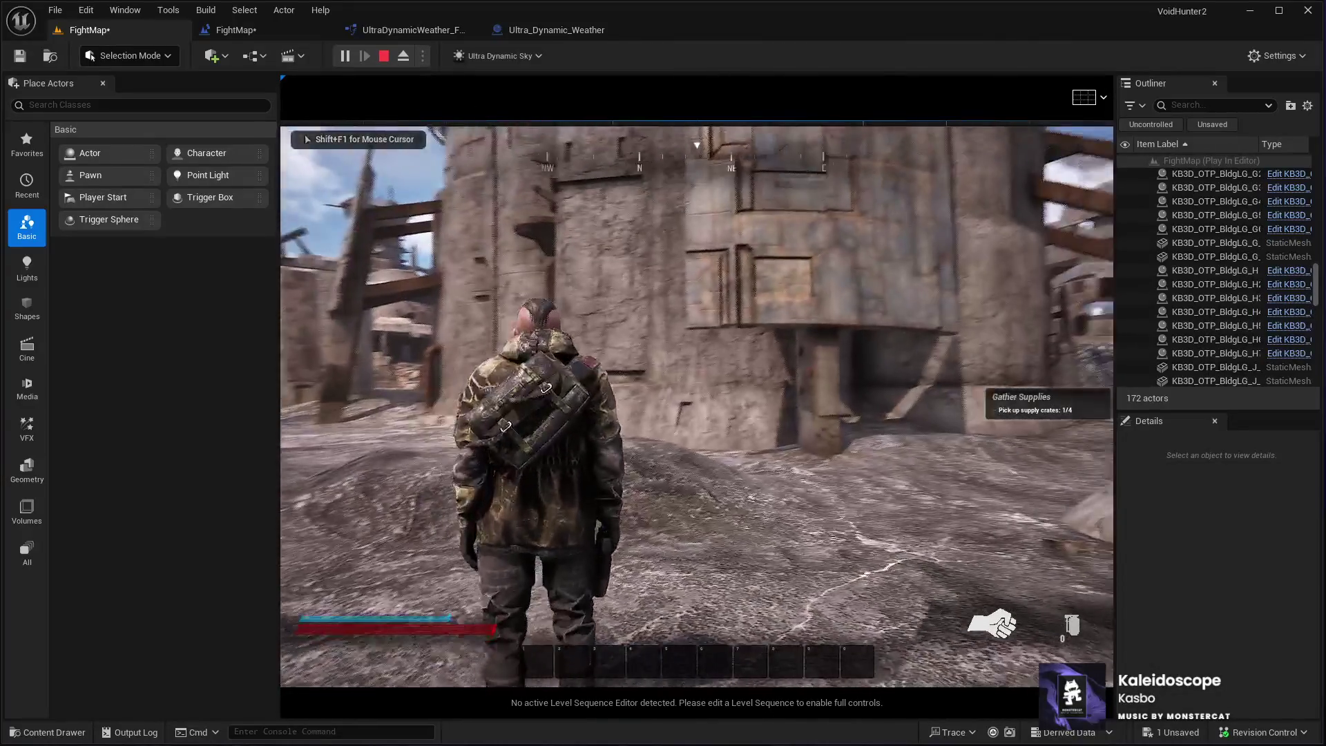
key(w)
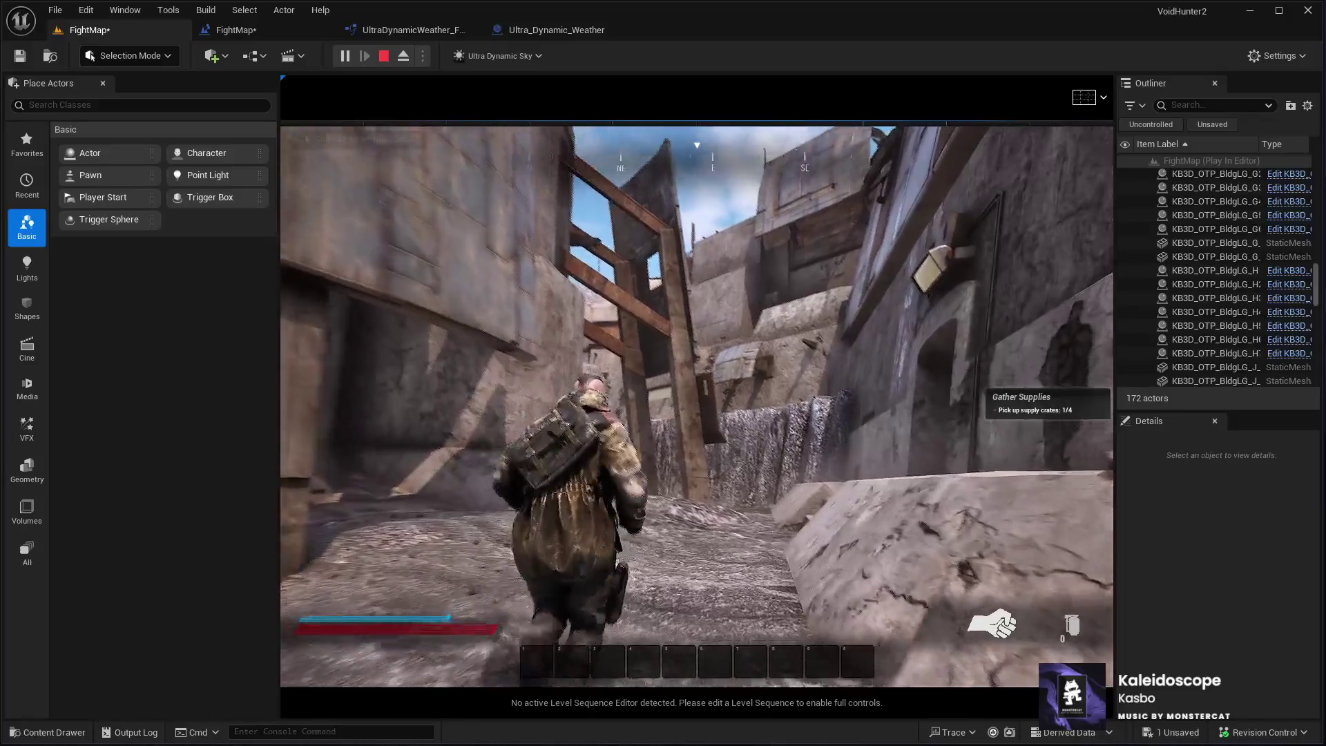
key(w)
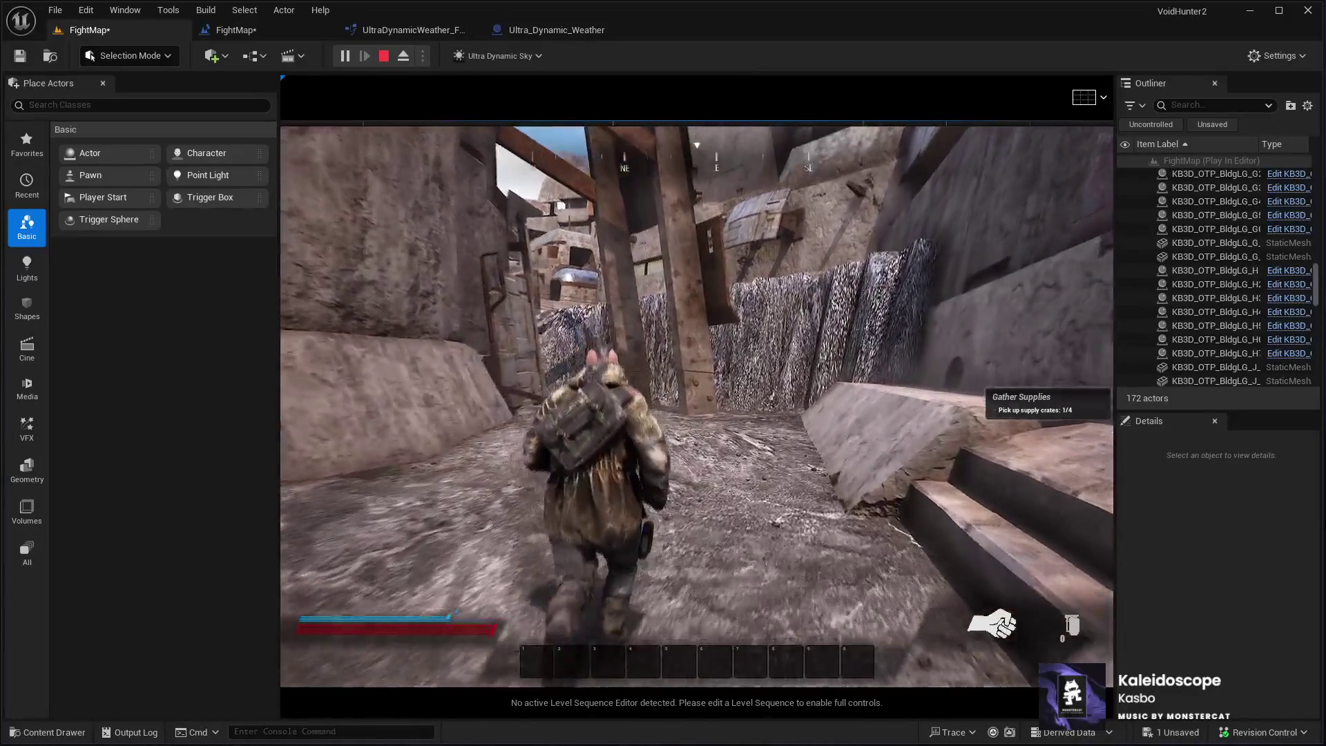
key(w)
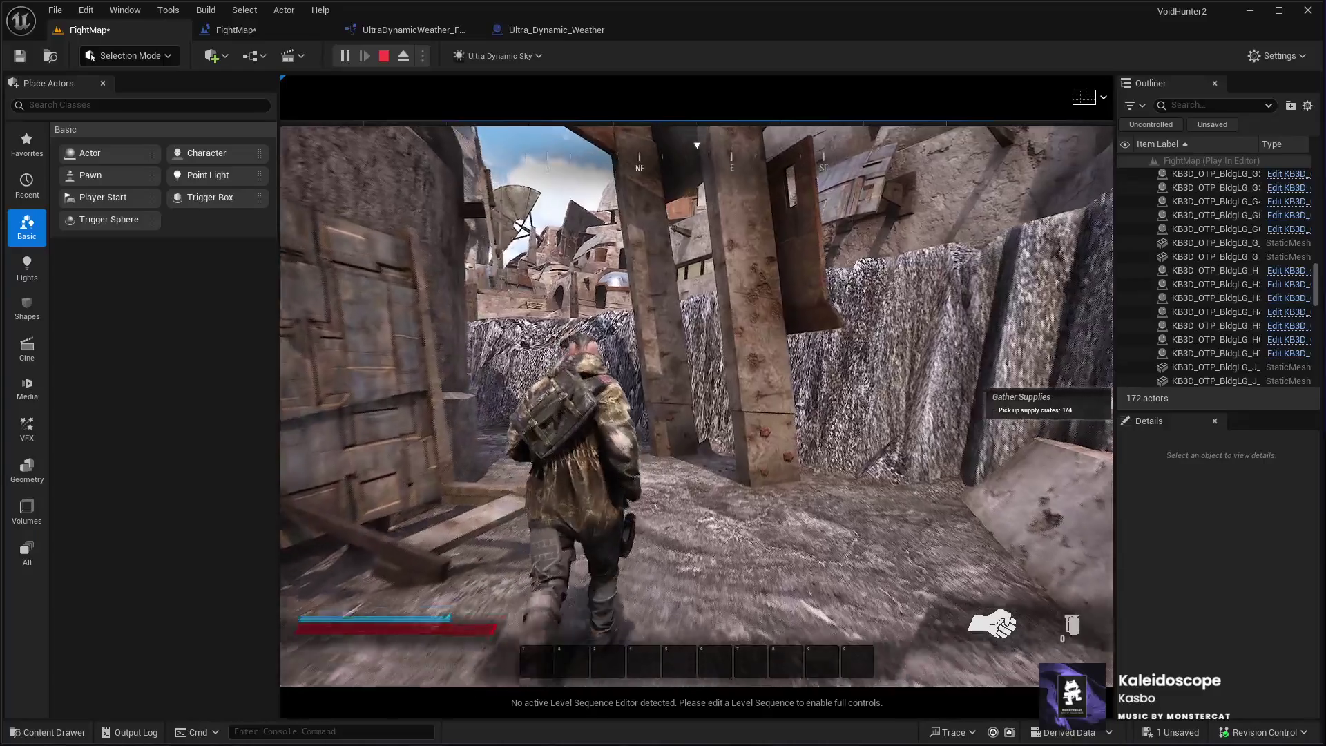
key(w)
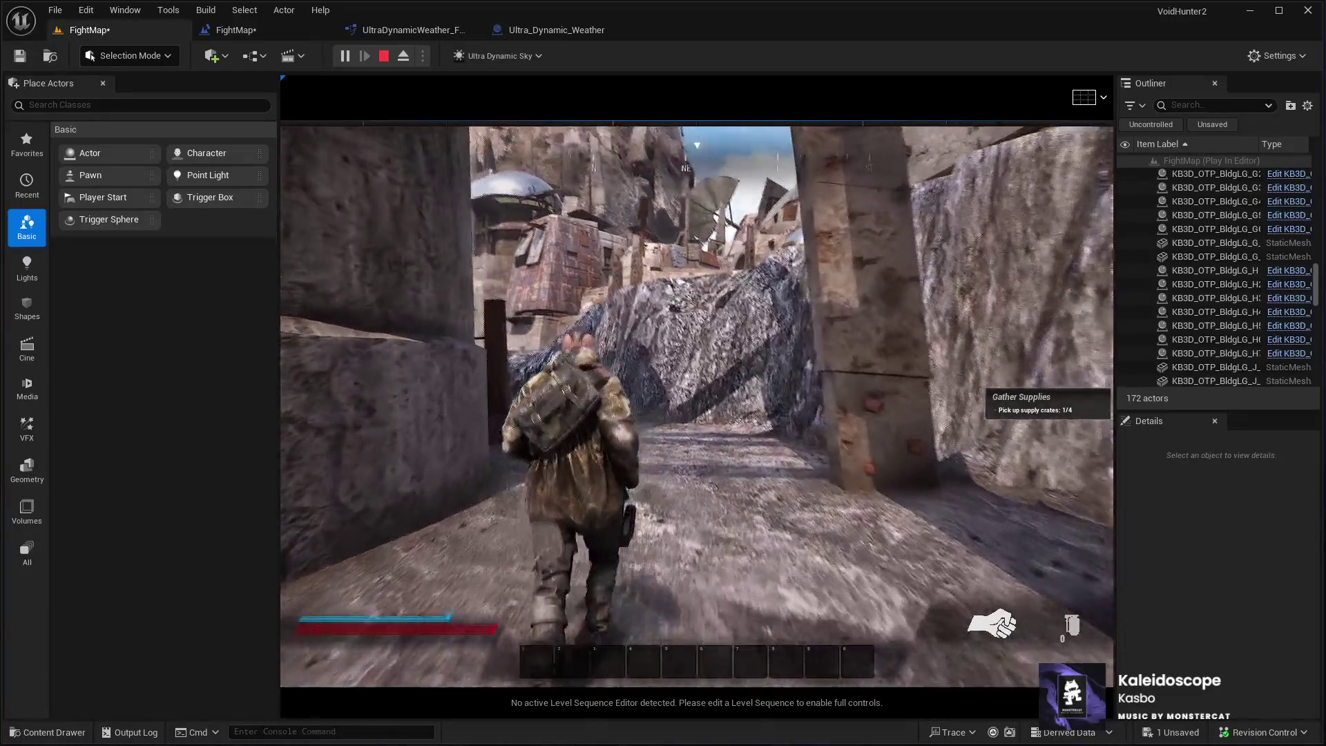
key(w)
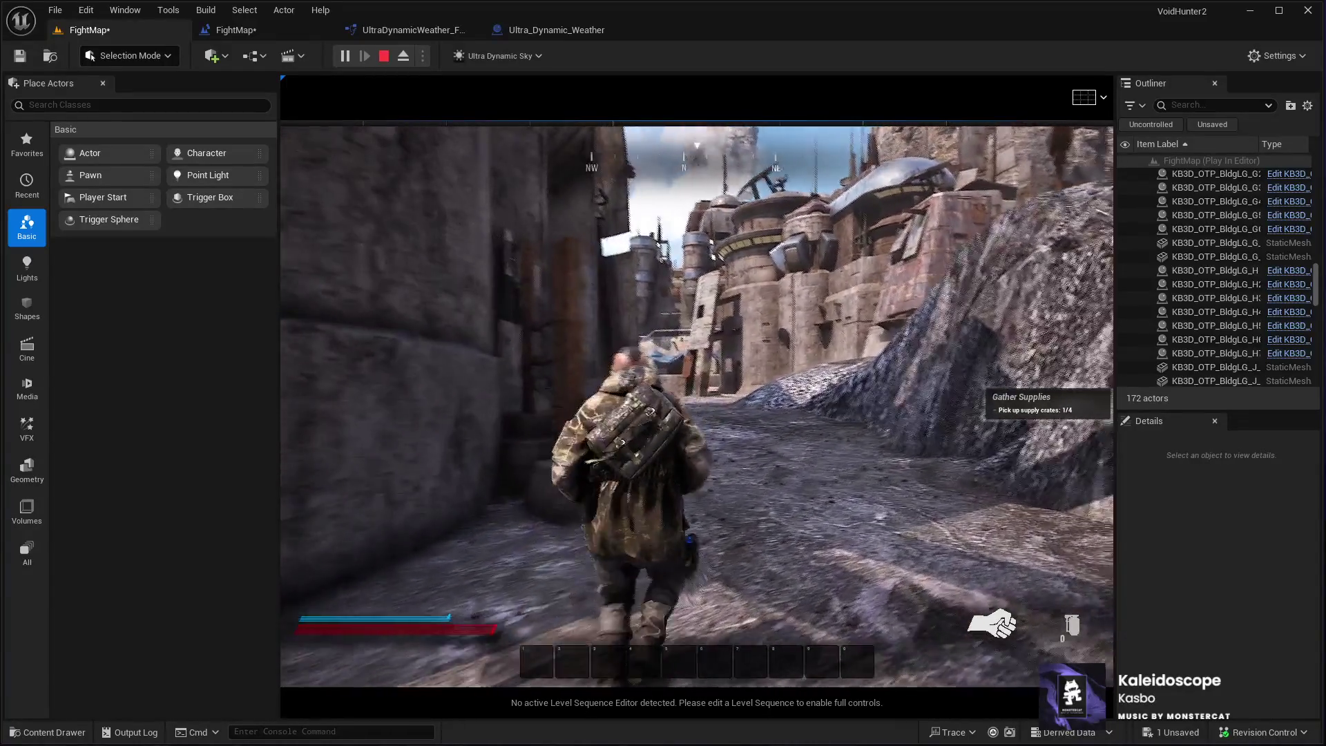
key(w)
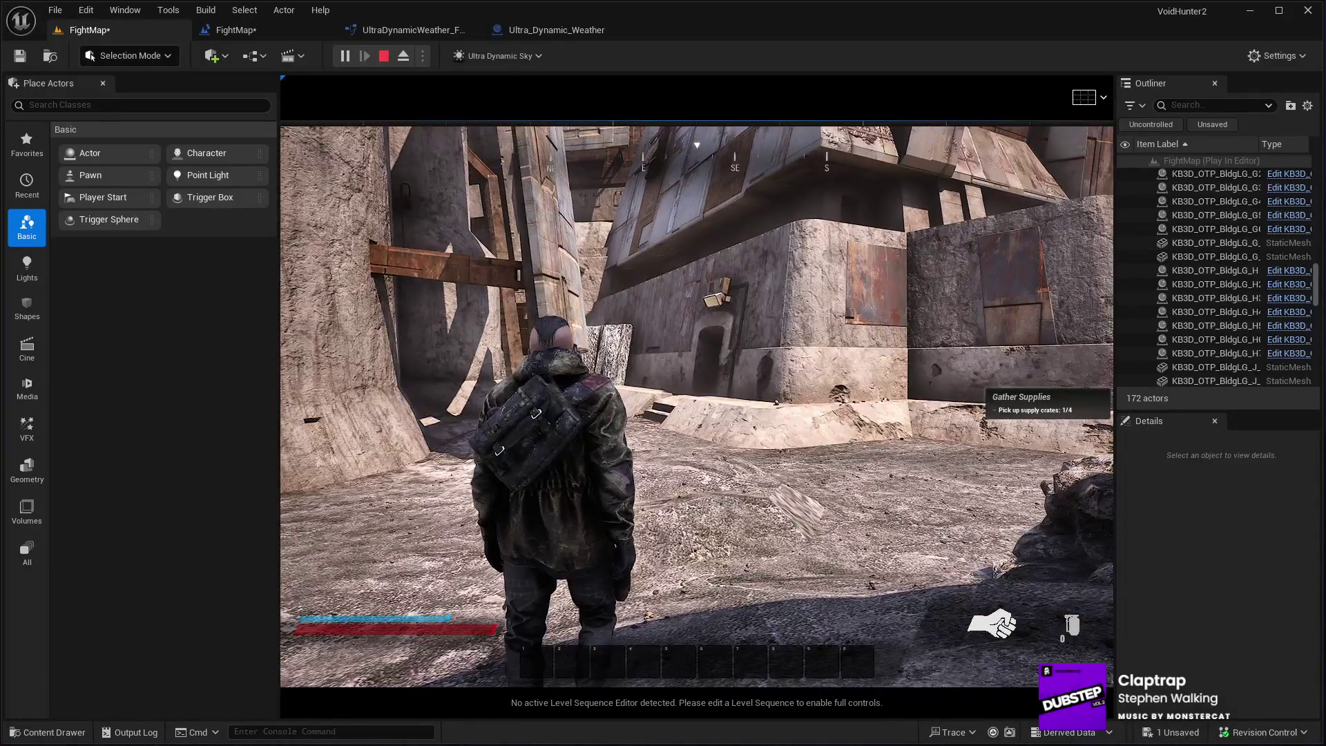
key(Escape)
Fly the editor camera down the alley past the wooden beam, then enter Landscape Mode
key(w)
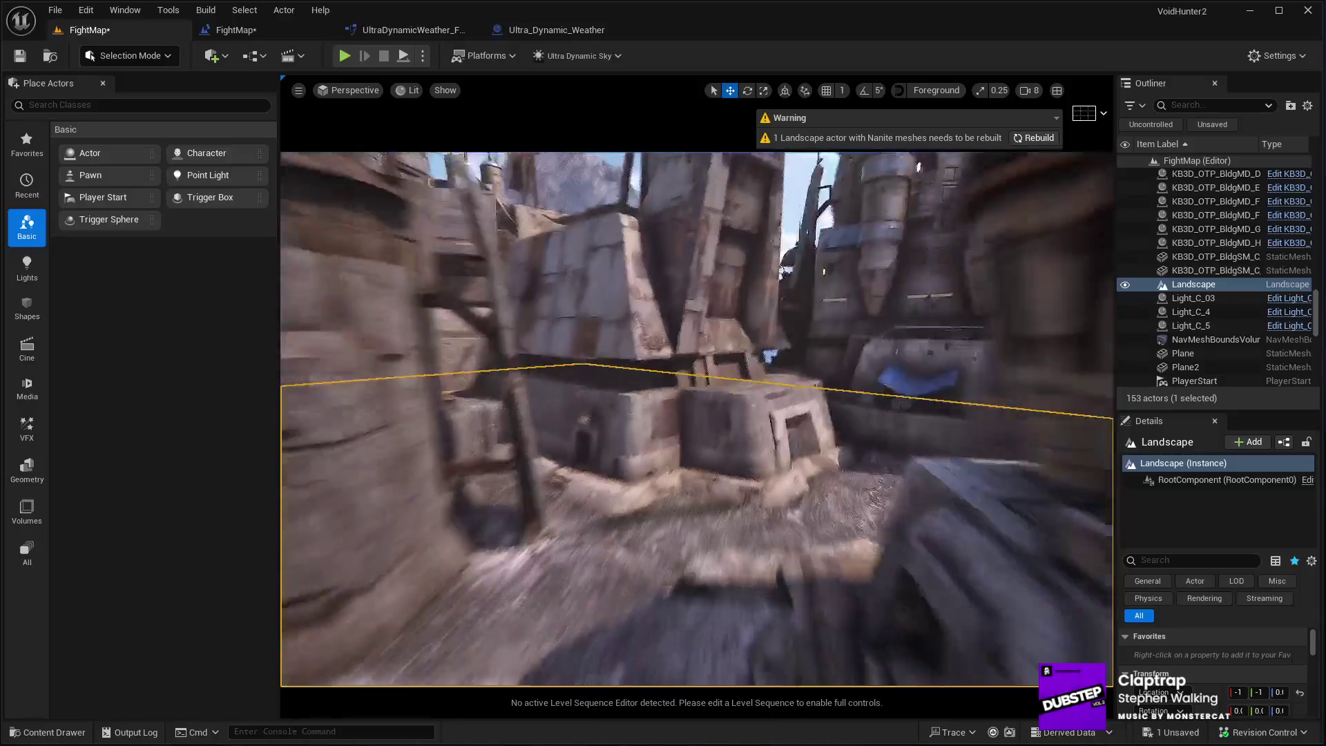
key(w)
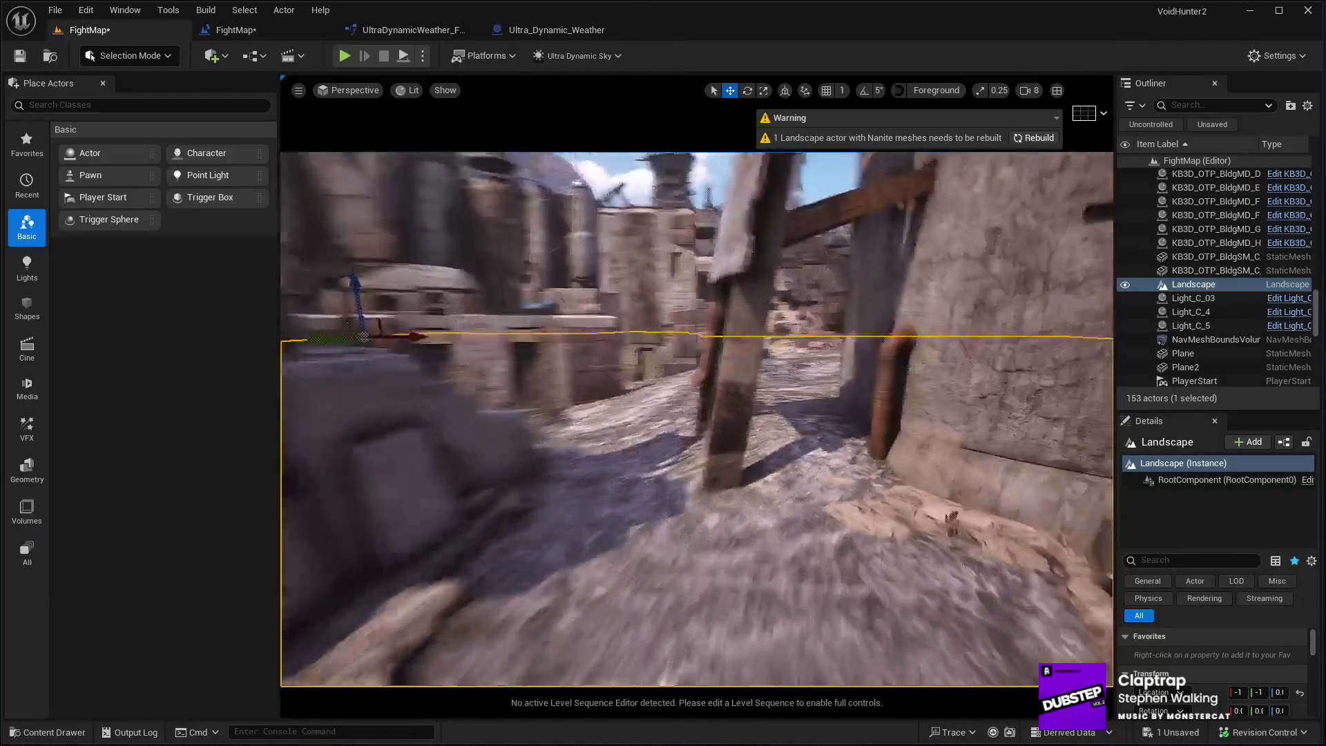
key(w)
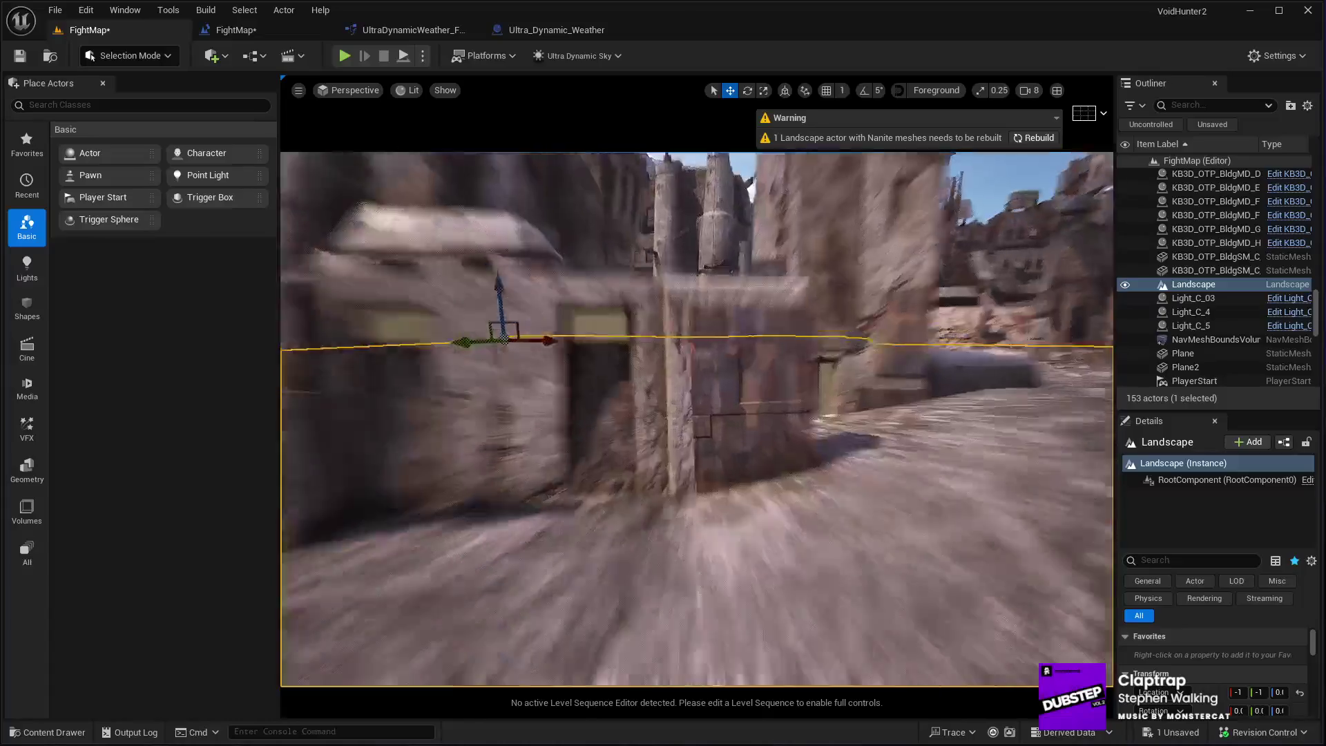
key(w)
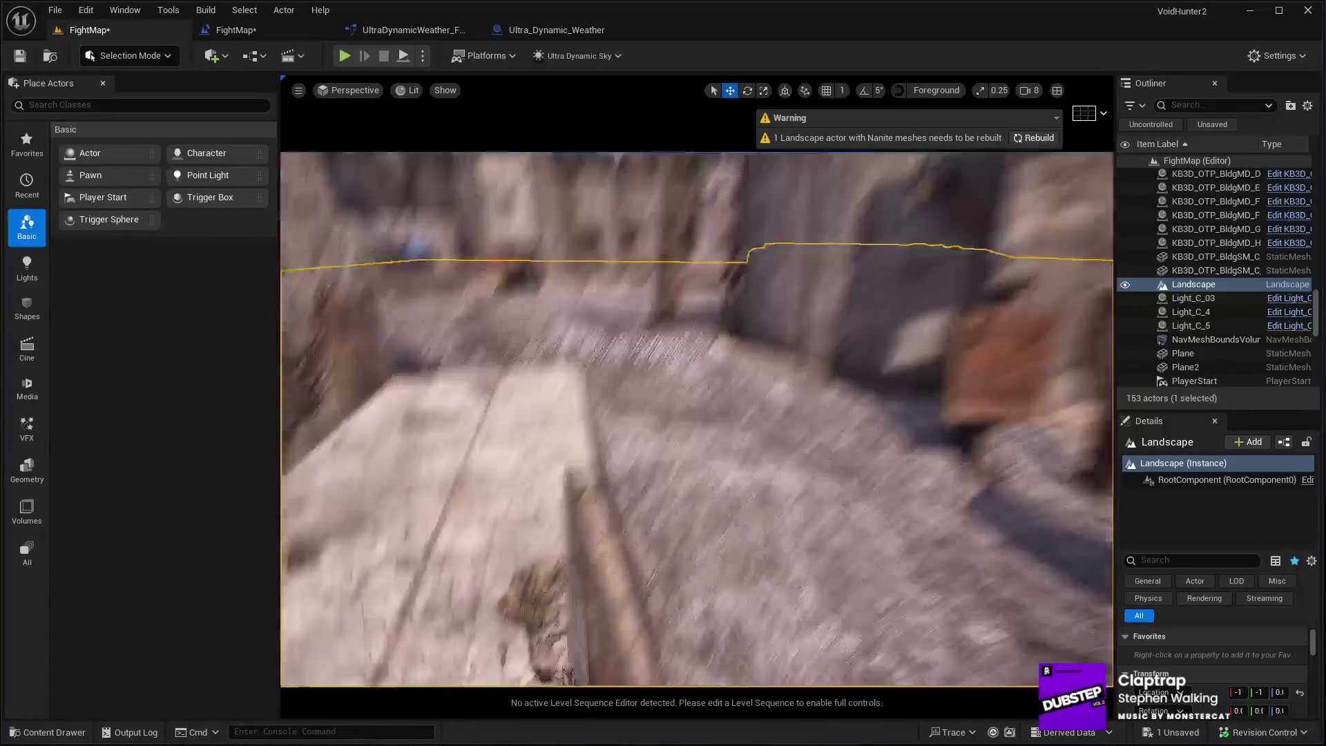
key(w)
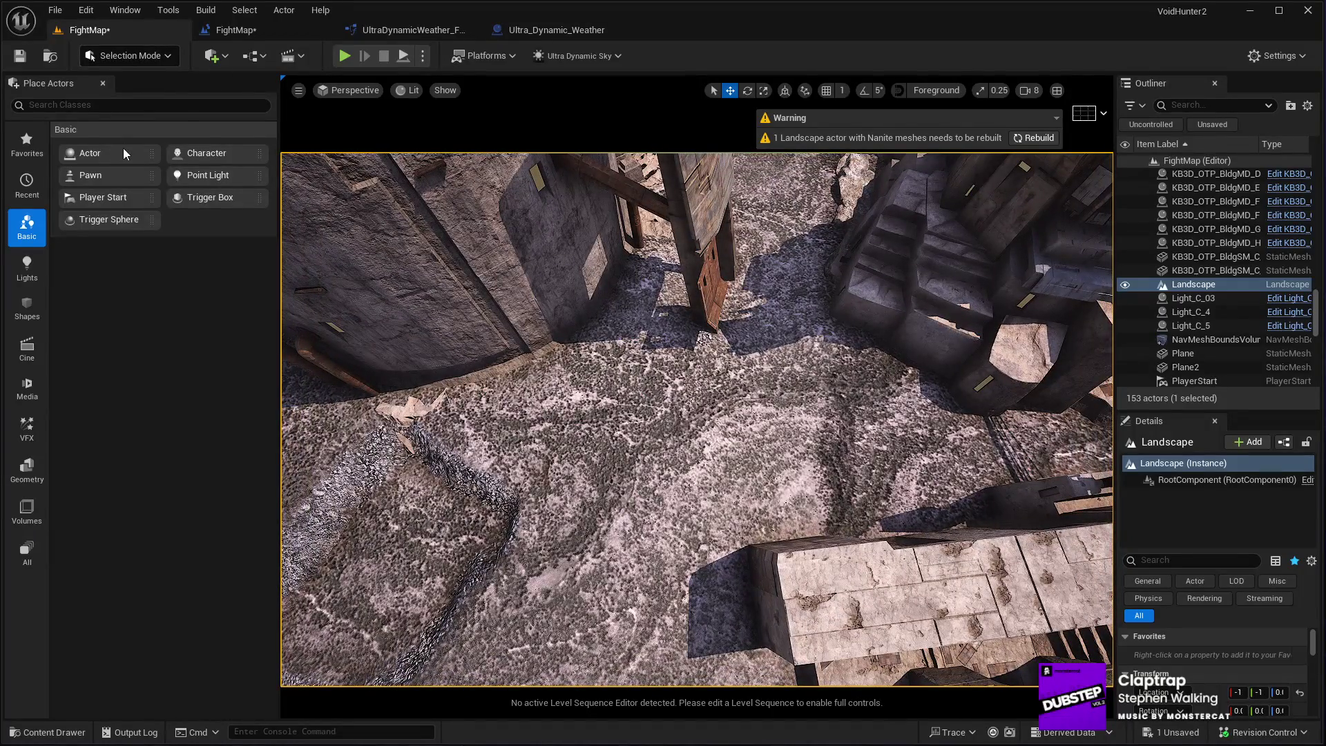
key(shift+2)
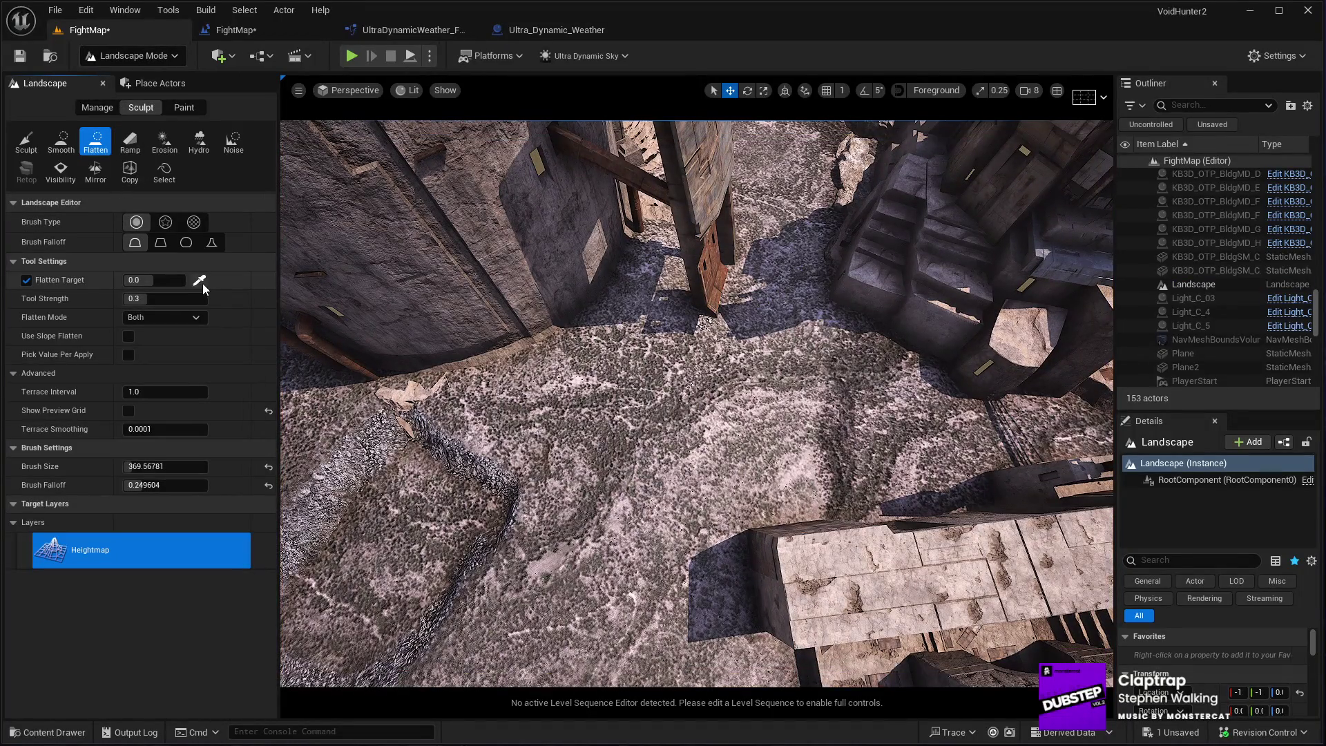
Sample the ground height 0.78125 as the flatten target, survey the alley, then return to Selection Mode
click(200, 280)
drag(864, 343, 984, 582)
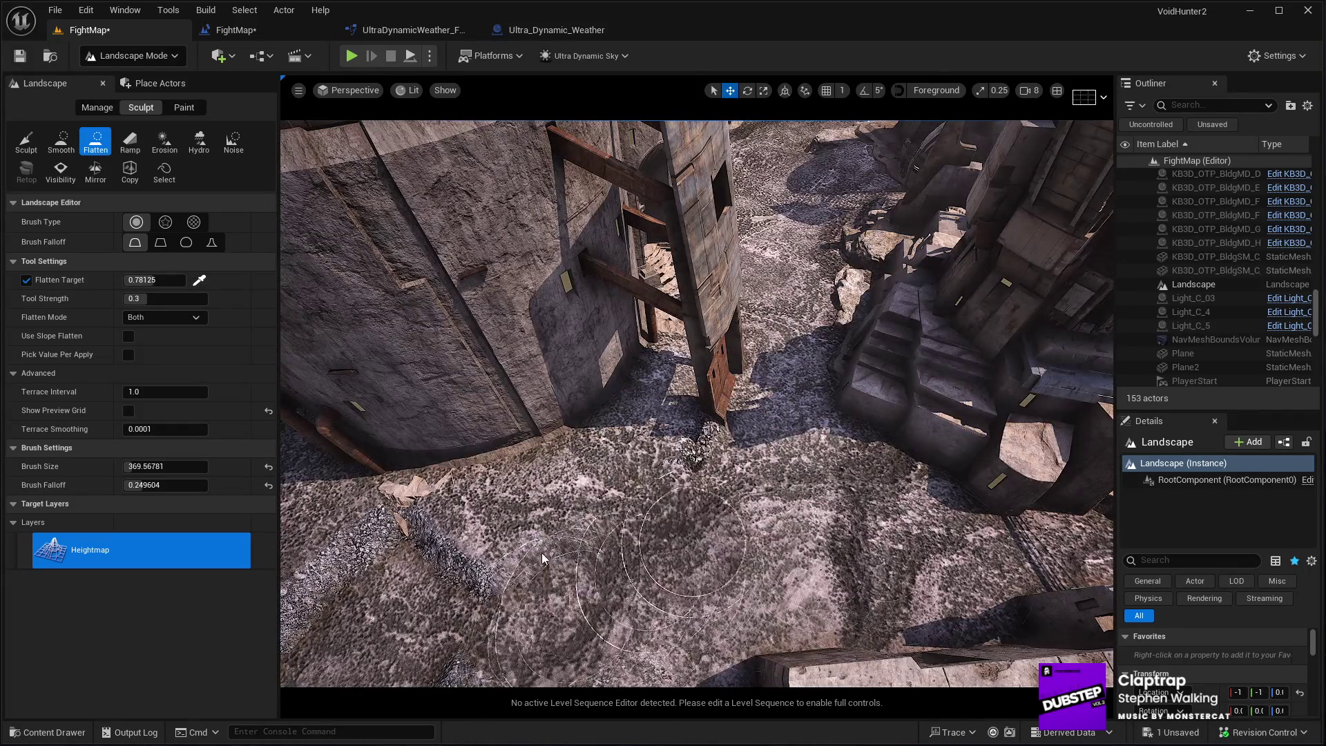
drag(588, 556, 697, 445)
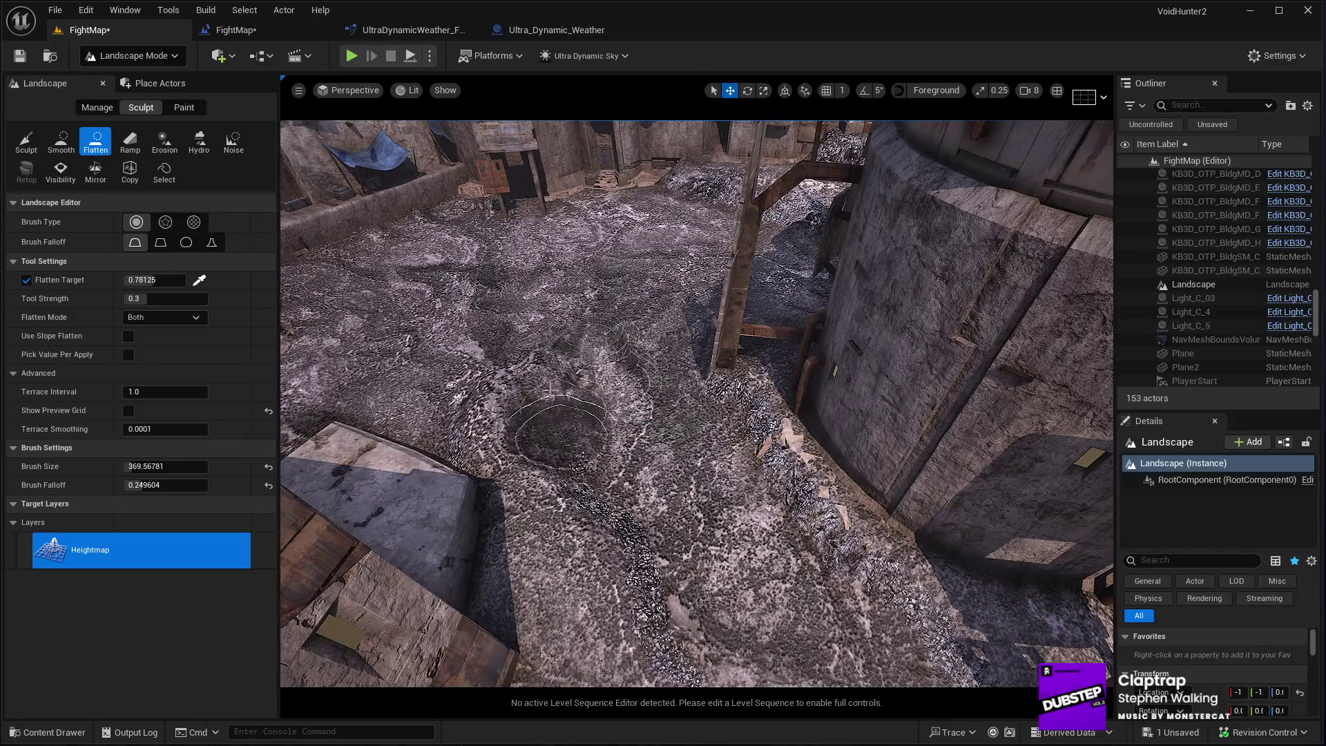
drag(687, 545, 571, 573)
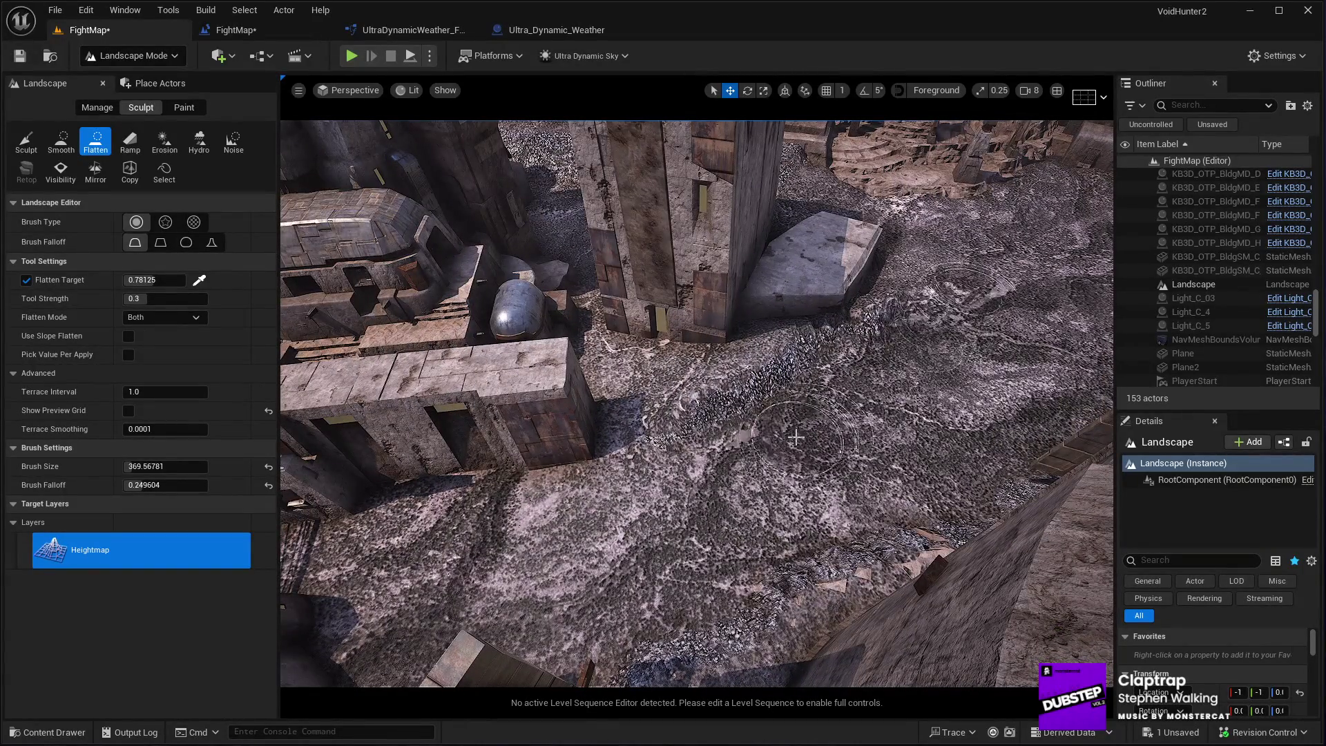
drag(796, 437, 739, 473)
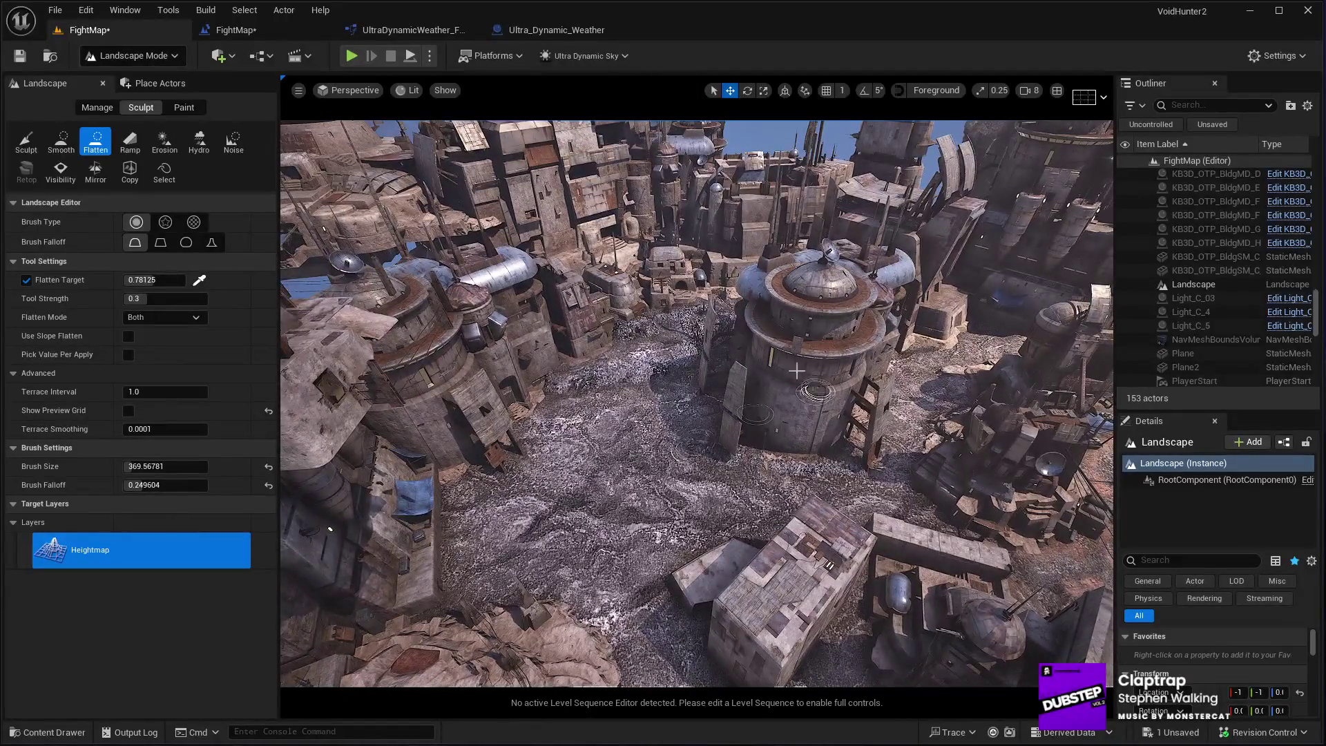
key(shift+1)
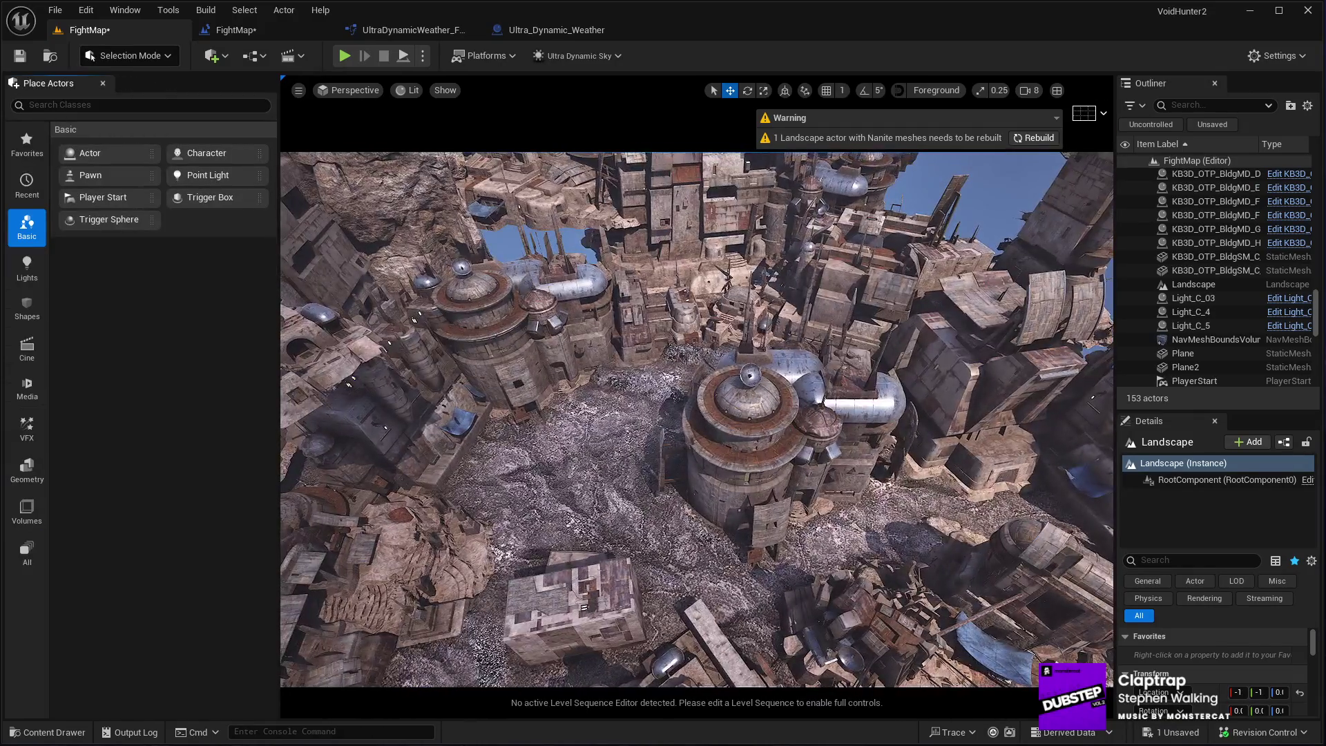
Select the round domed building, delete it from the courtyard, then undo to bring a building back
click(728, 530)
key(e)
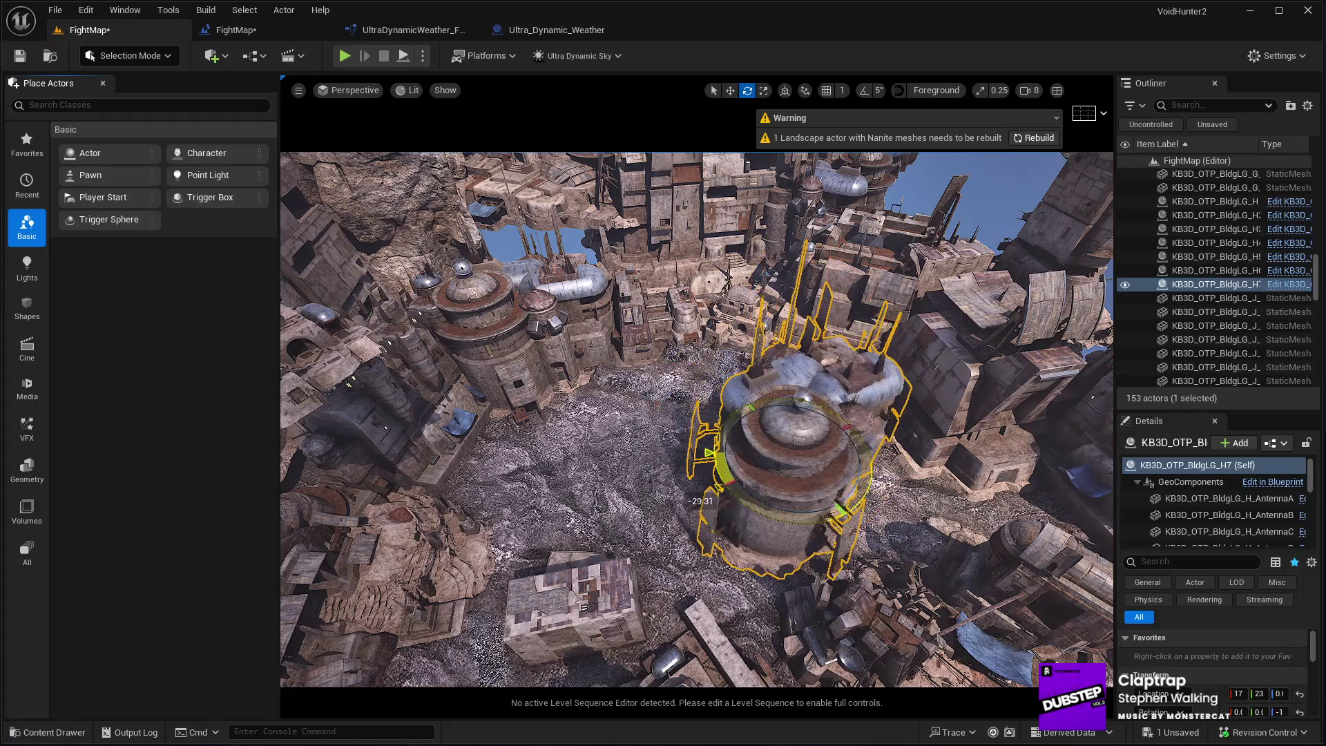
key(w)
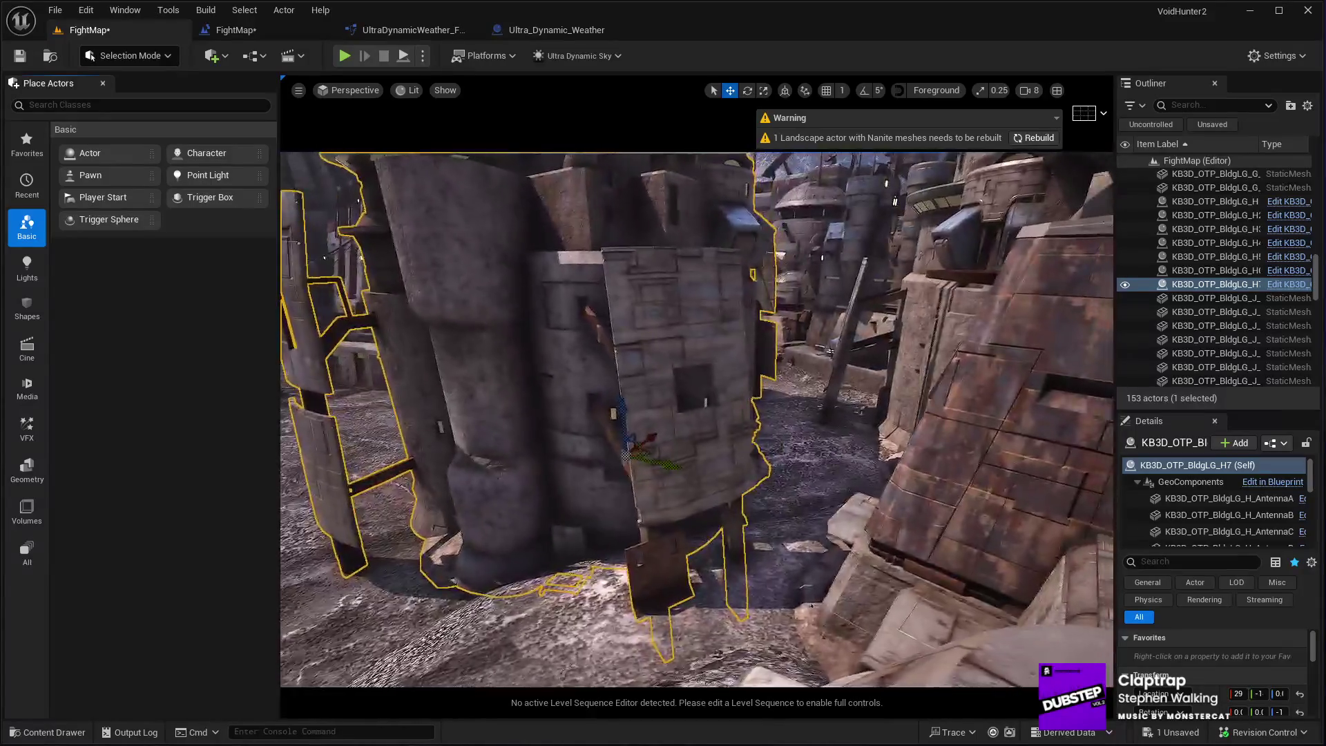
key(e)
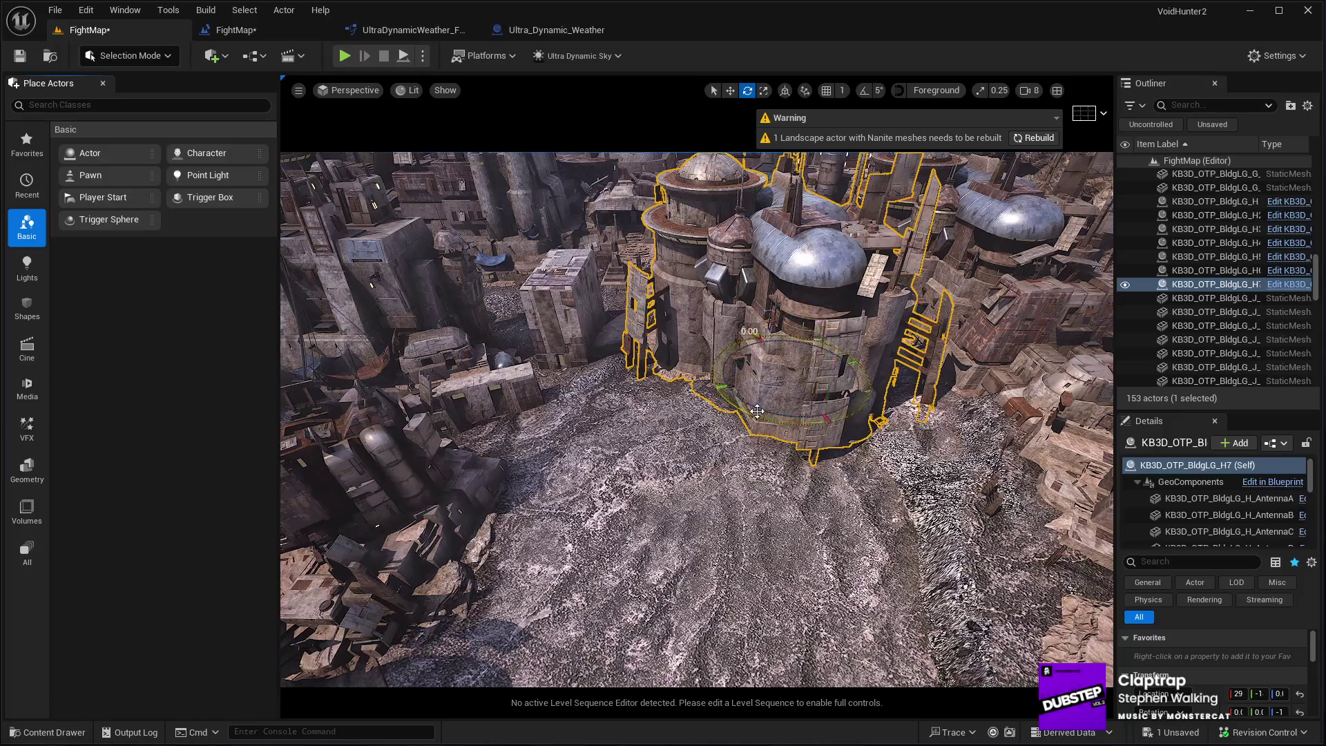
key(w)
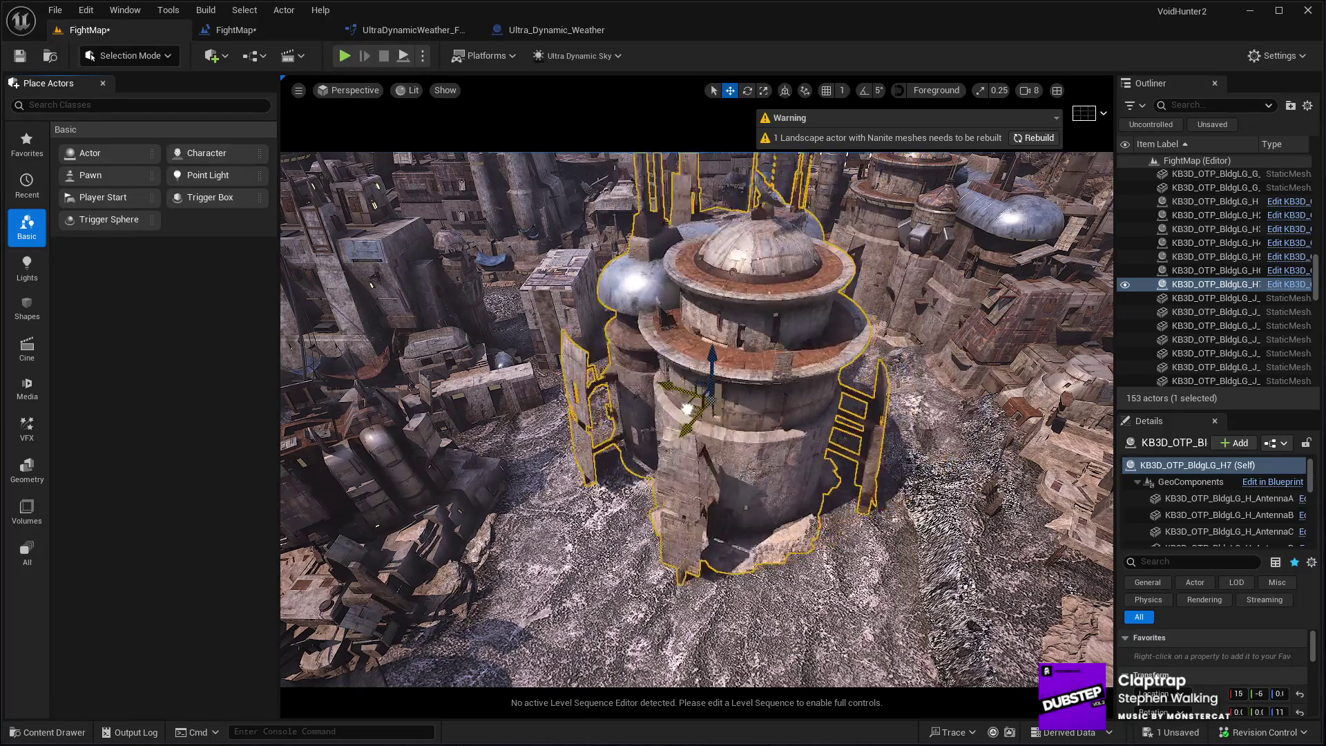
mouse_move(697, 414)
mouse_down()
mouse_move(594, 387)
mouse_move(421, 383)
mouse_move(570, 402)
mouse_up()
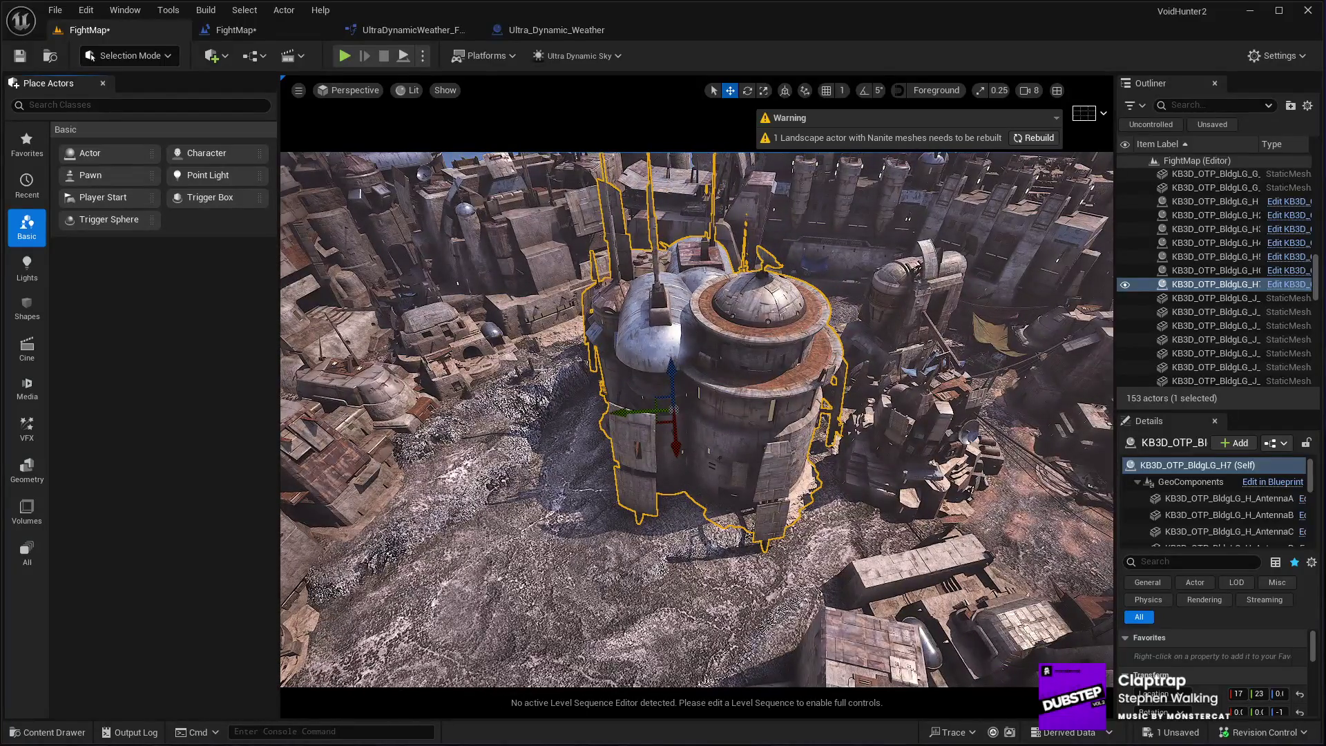
key(Delete)
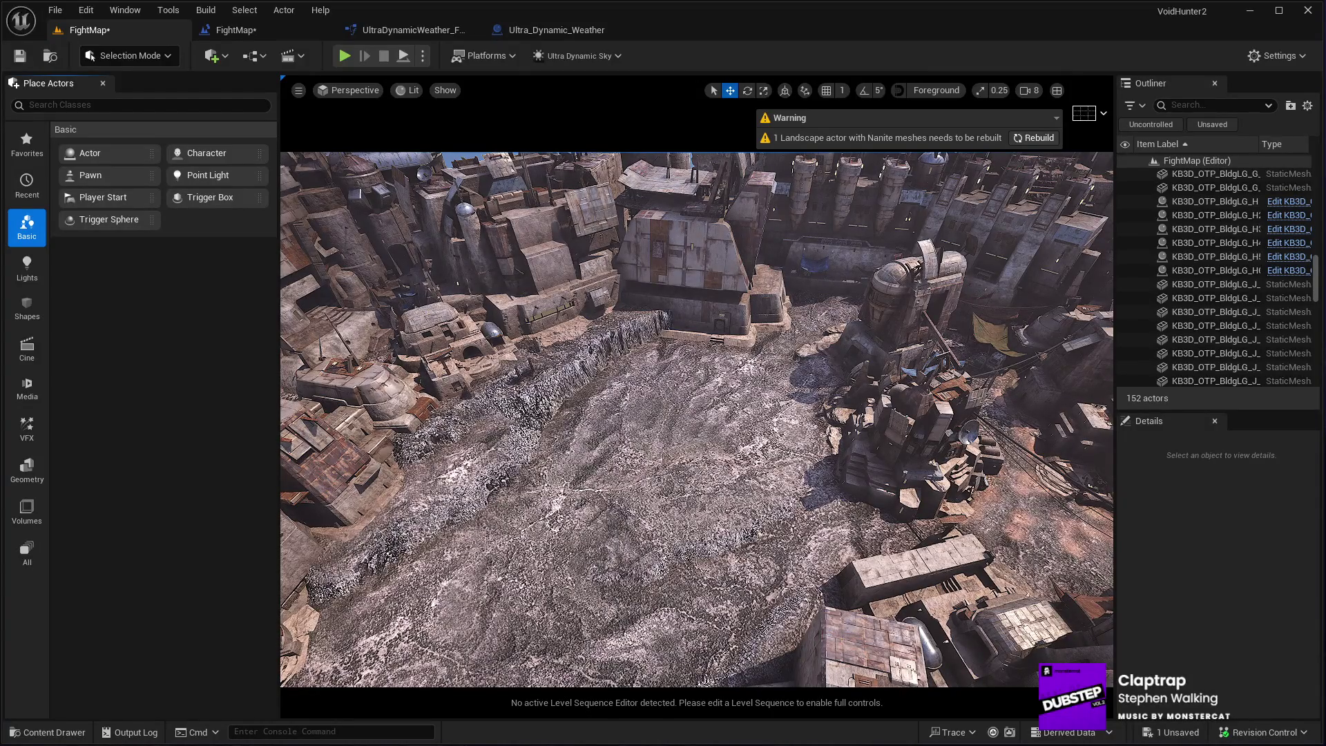
key(ctrl+z)
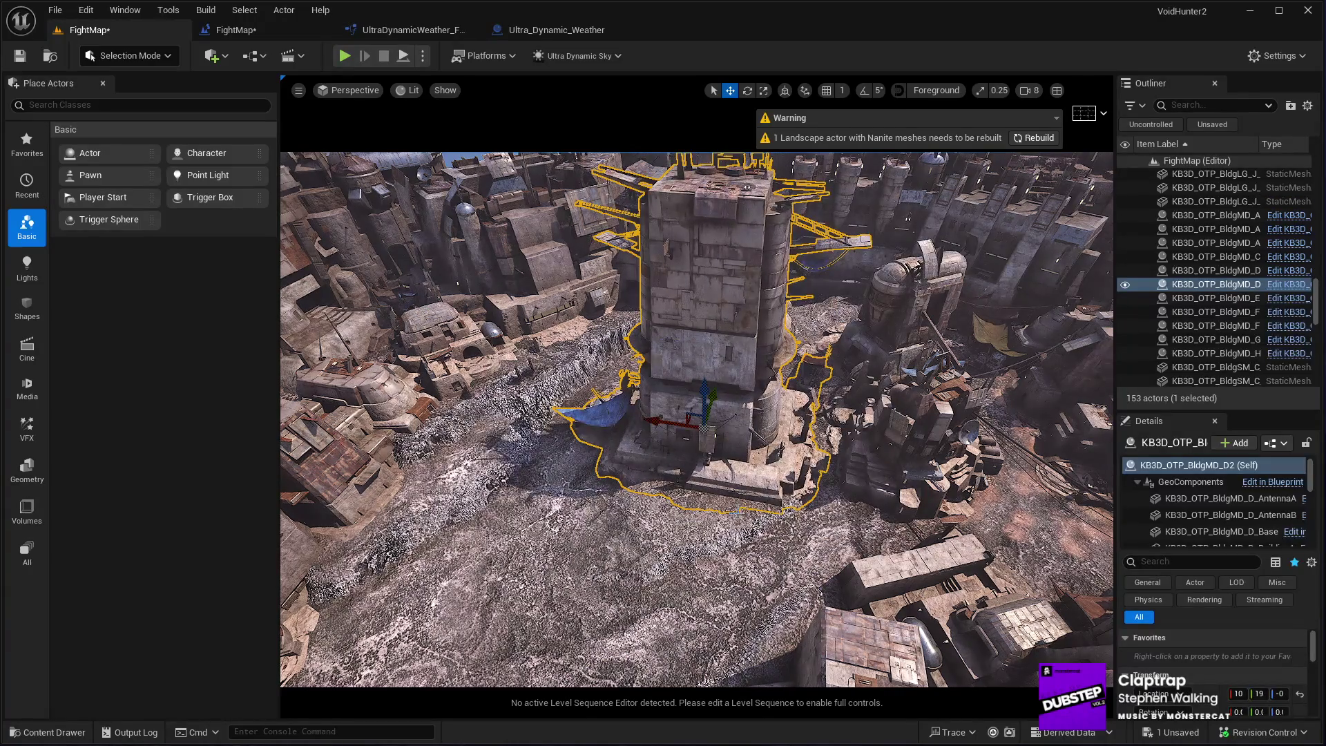
Frame the tower building, turn it about 119° around vertical and shift it slightly left
key(f)
key(e)
mouse_move(617, 478)
mouse_down()
mouse_move(772, 450)
mouse_move(718, 438)
mouse_move(763, 452)
mouse_move(806, 535)
mouse_up()
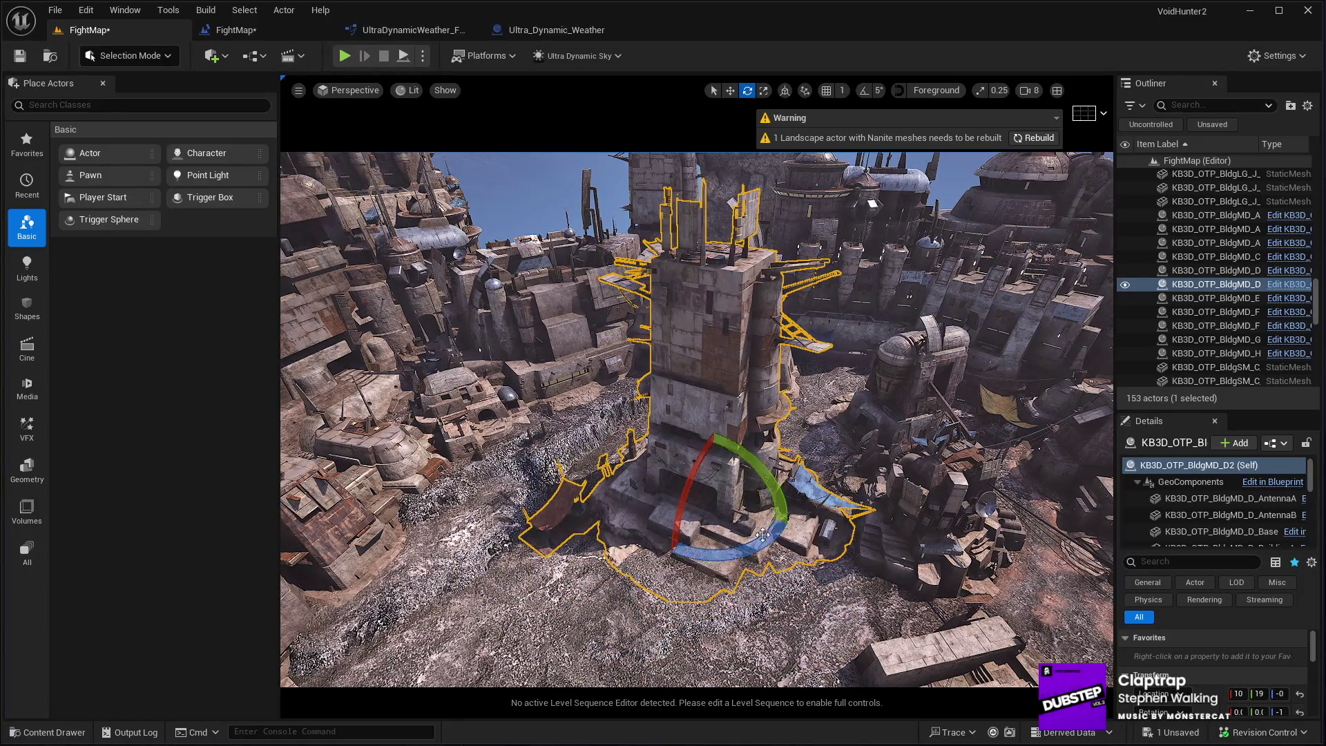
key(w)
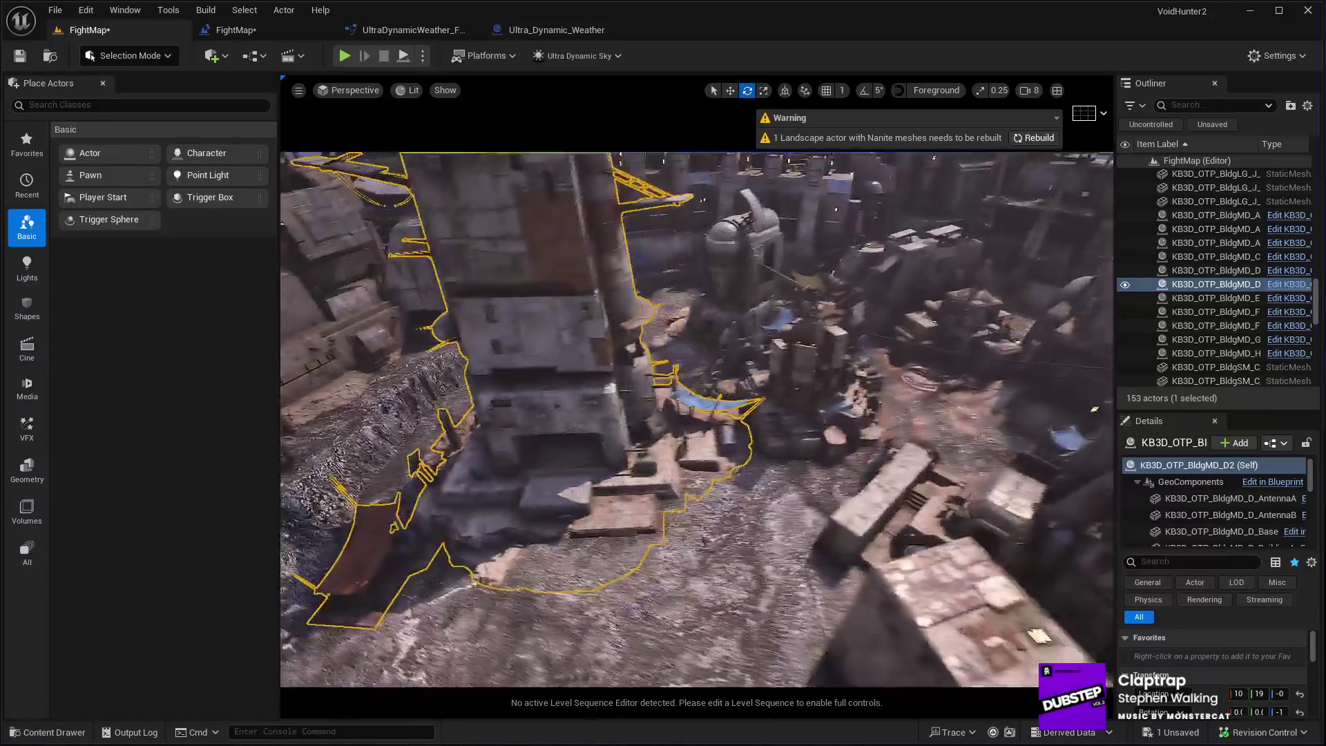
key(w)
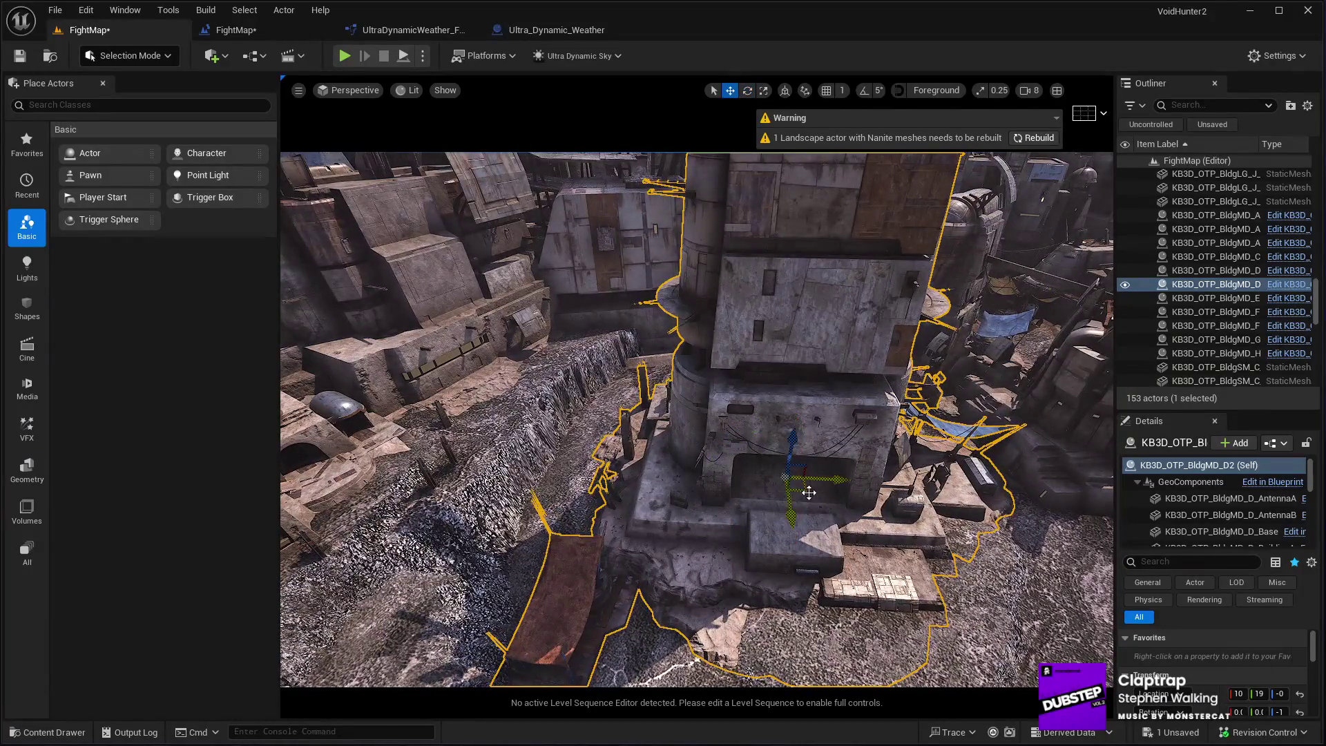
mouse_move(808, 492)
mouse_down()
mouse_move(775, 489)
mouse_move(792, 488)
mouse_up()
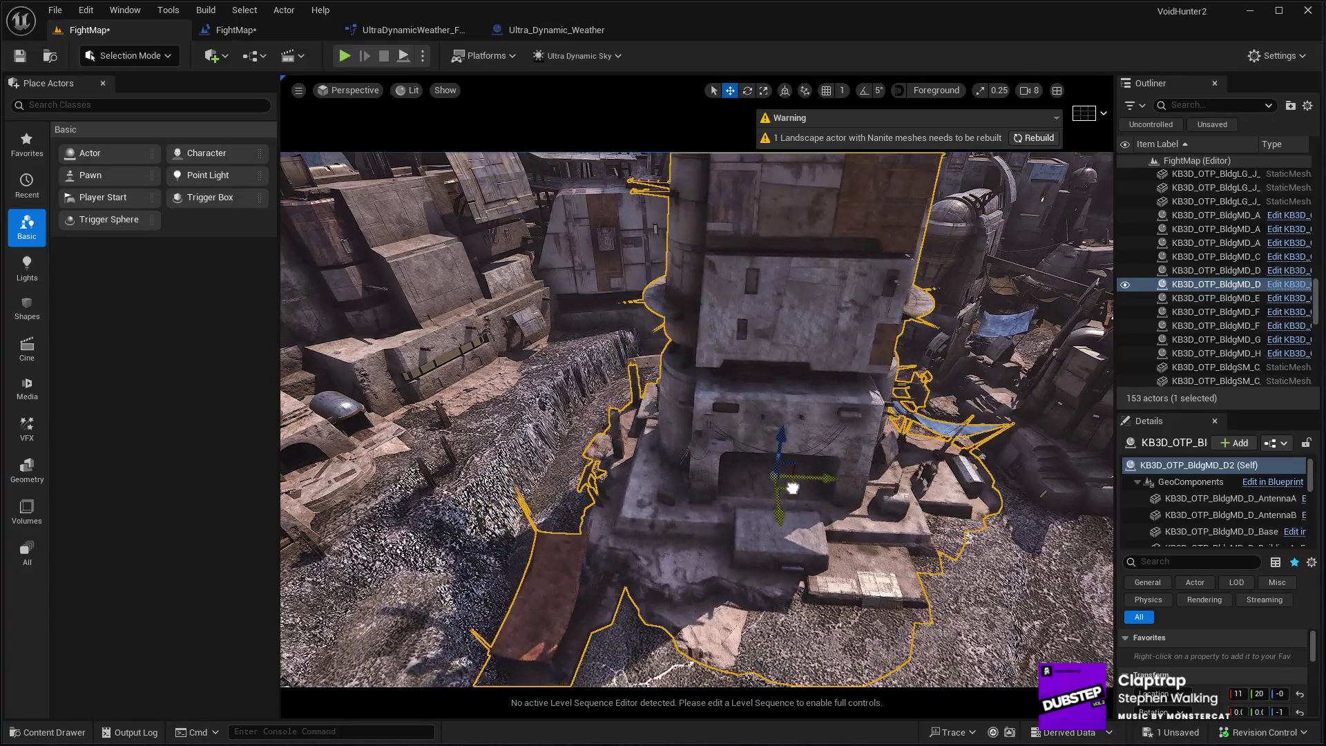
Turn the tower roughly 188° further and sink it slightly into the ground
key(w)
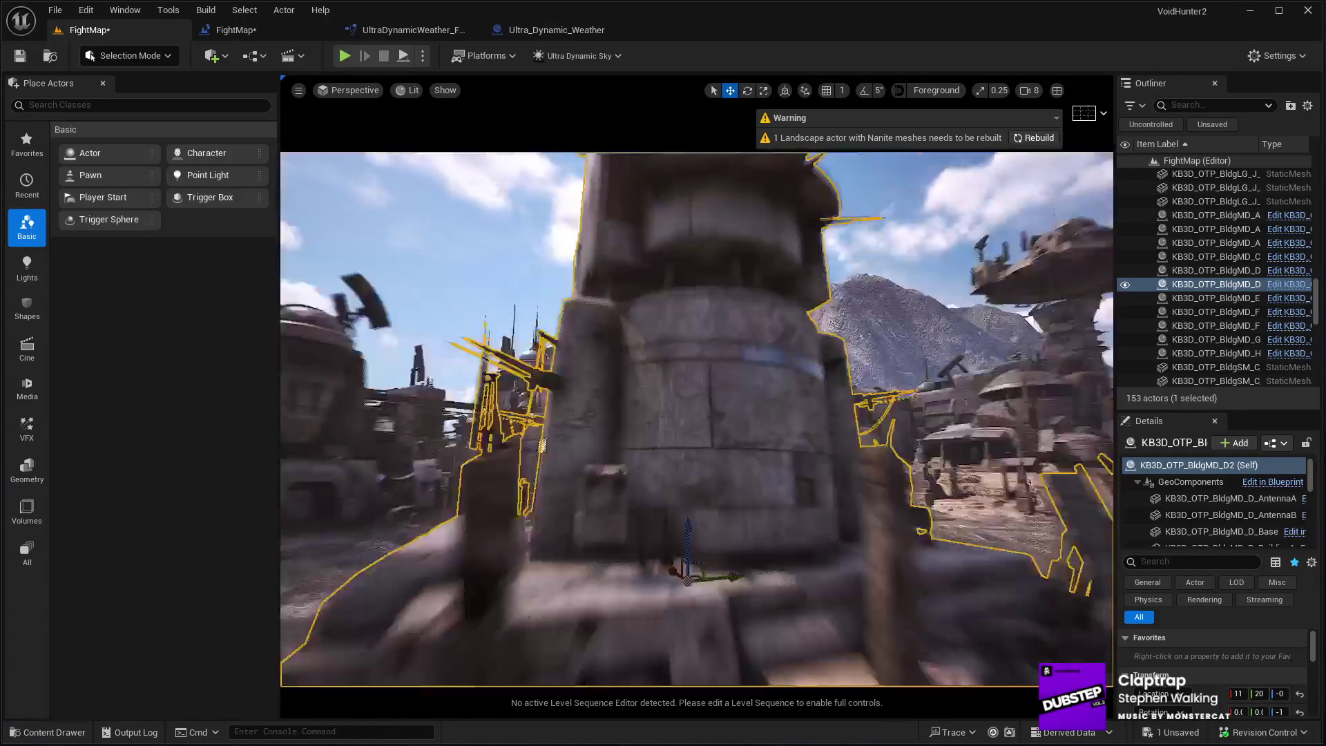
key(e)
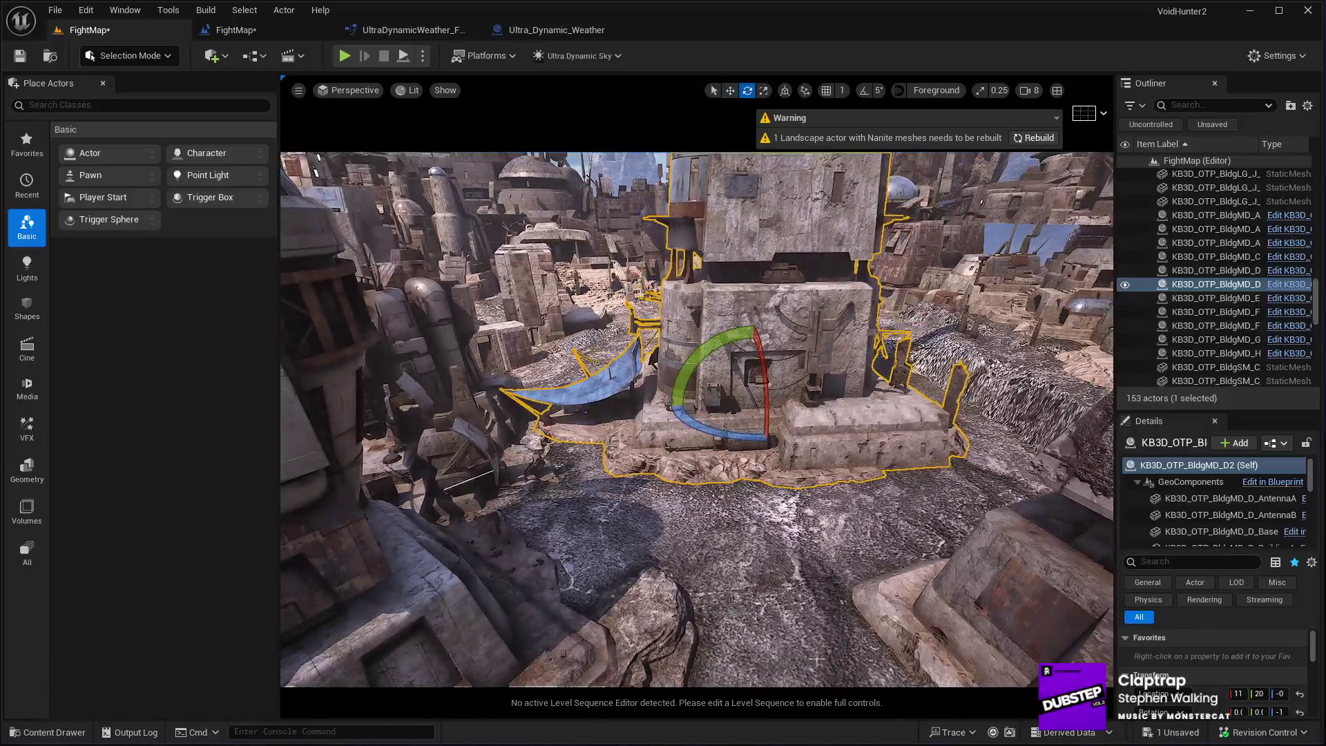
drag(730, 440, 628, 439)
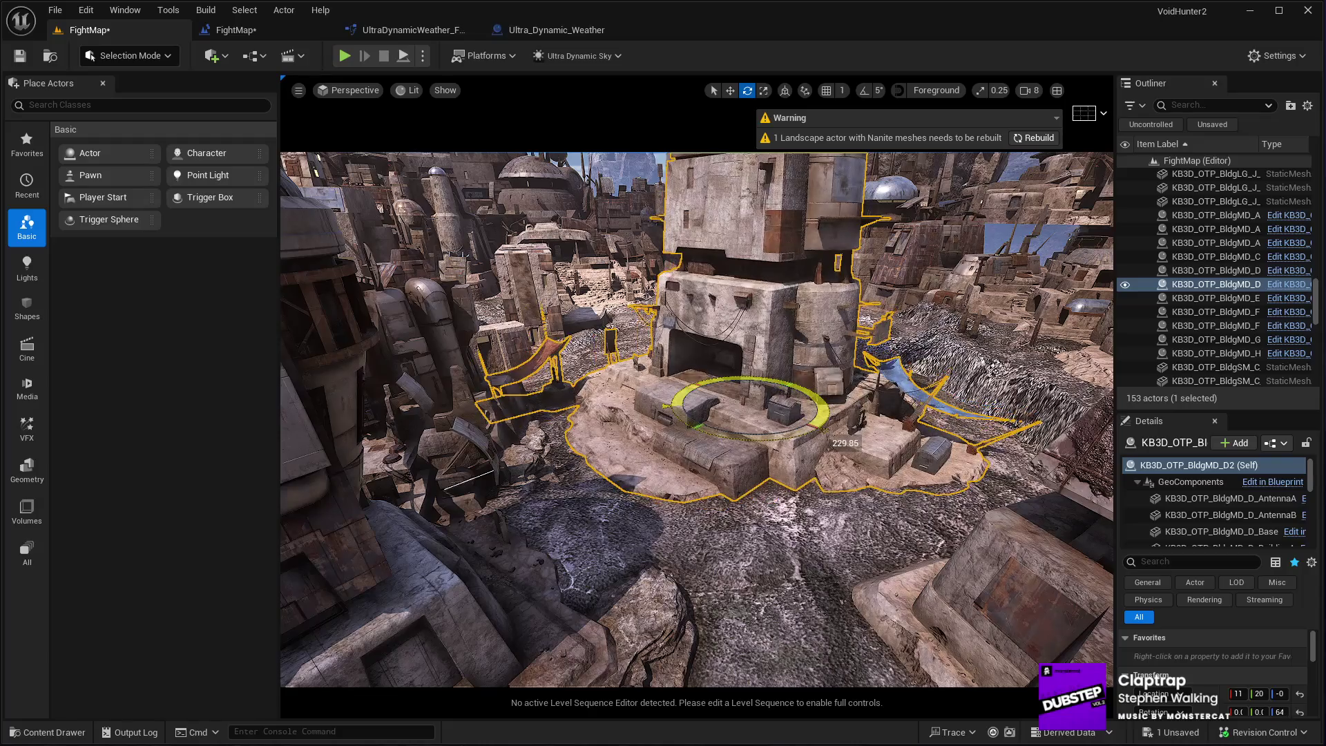
key(w)
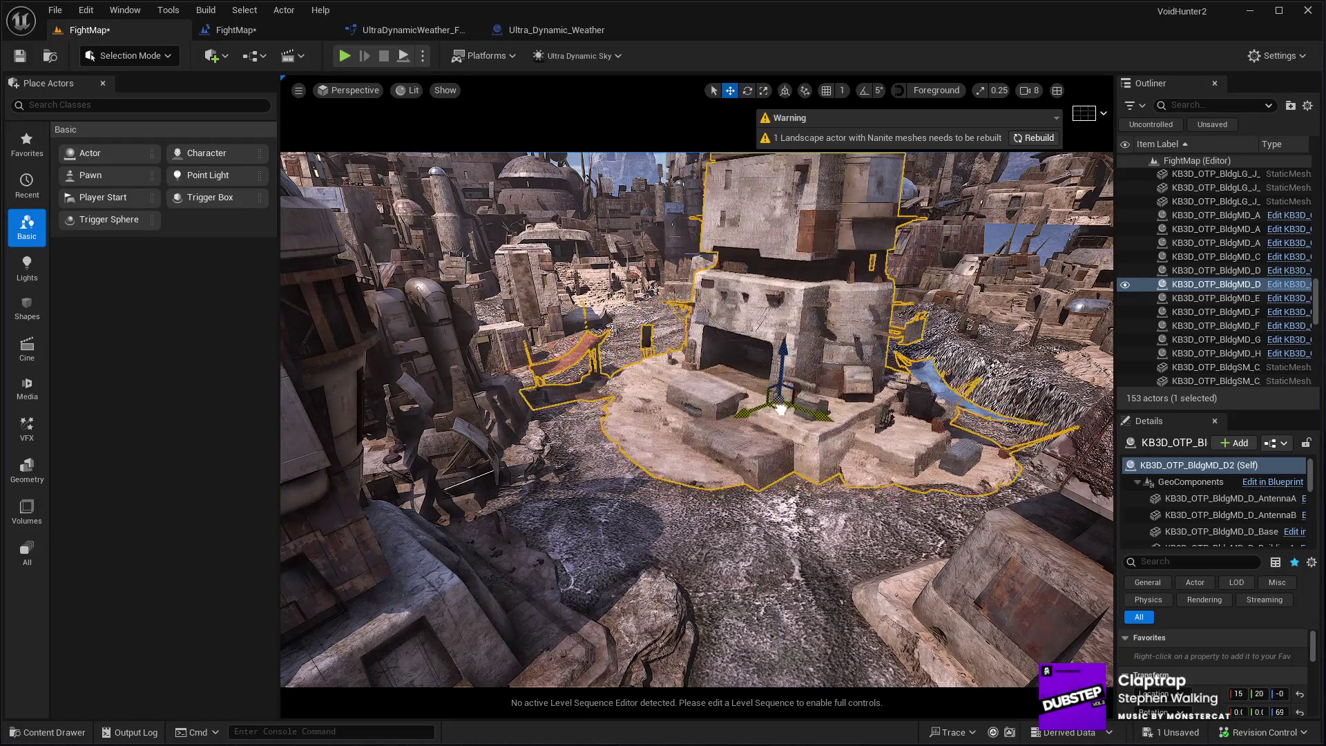
scroll(773, 412, up, 5)
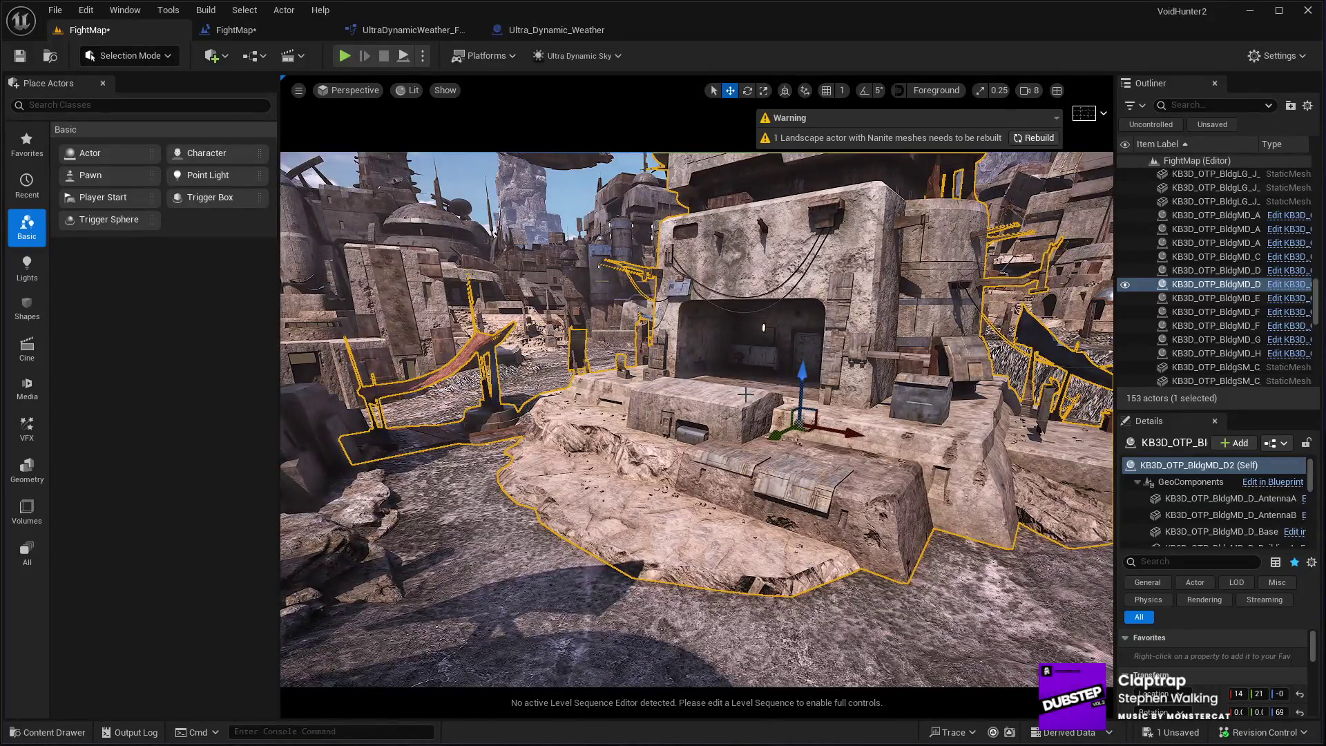
drag(801, 378, 802, 382)
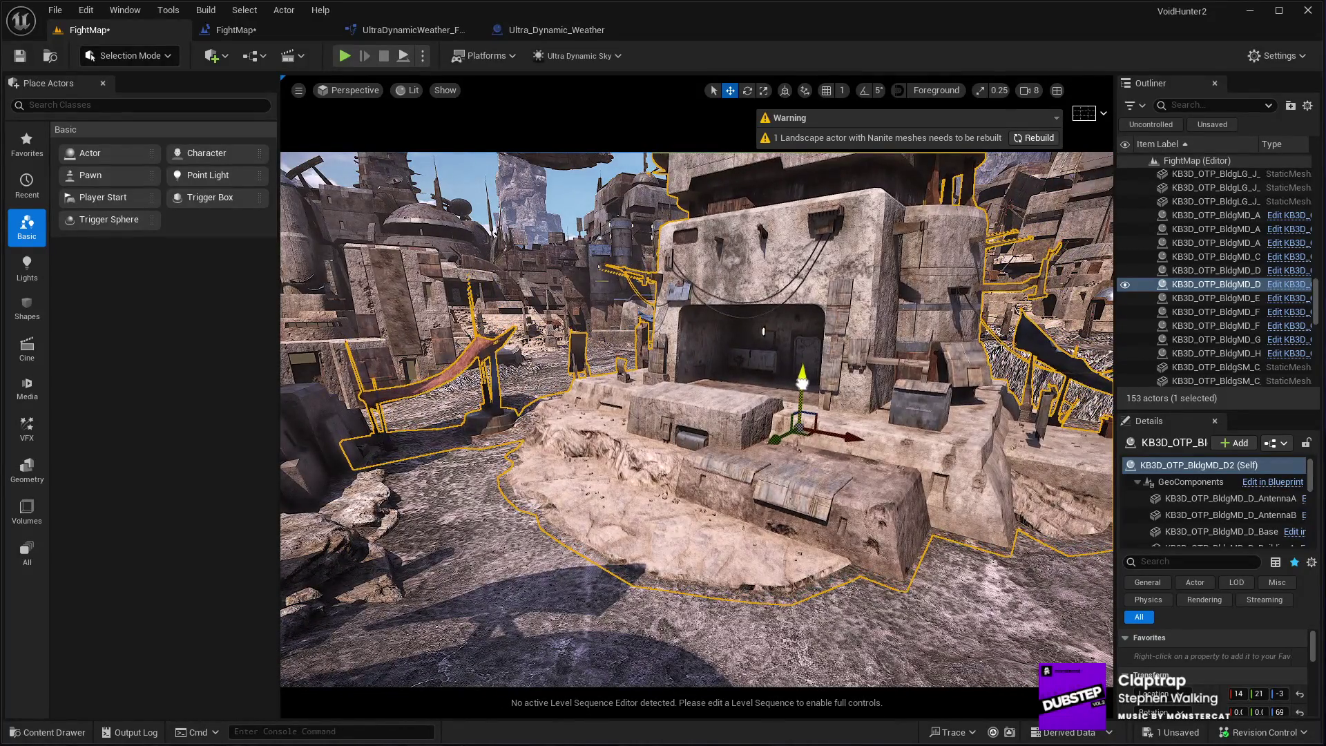
scroll(802, 382, up, 10)
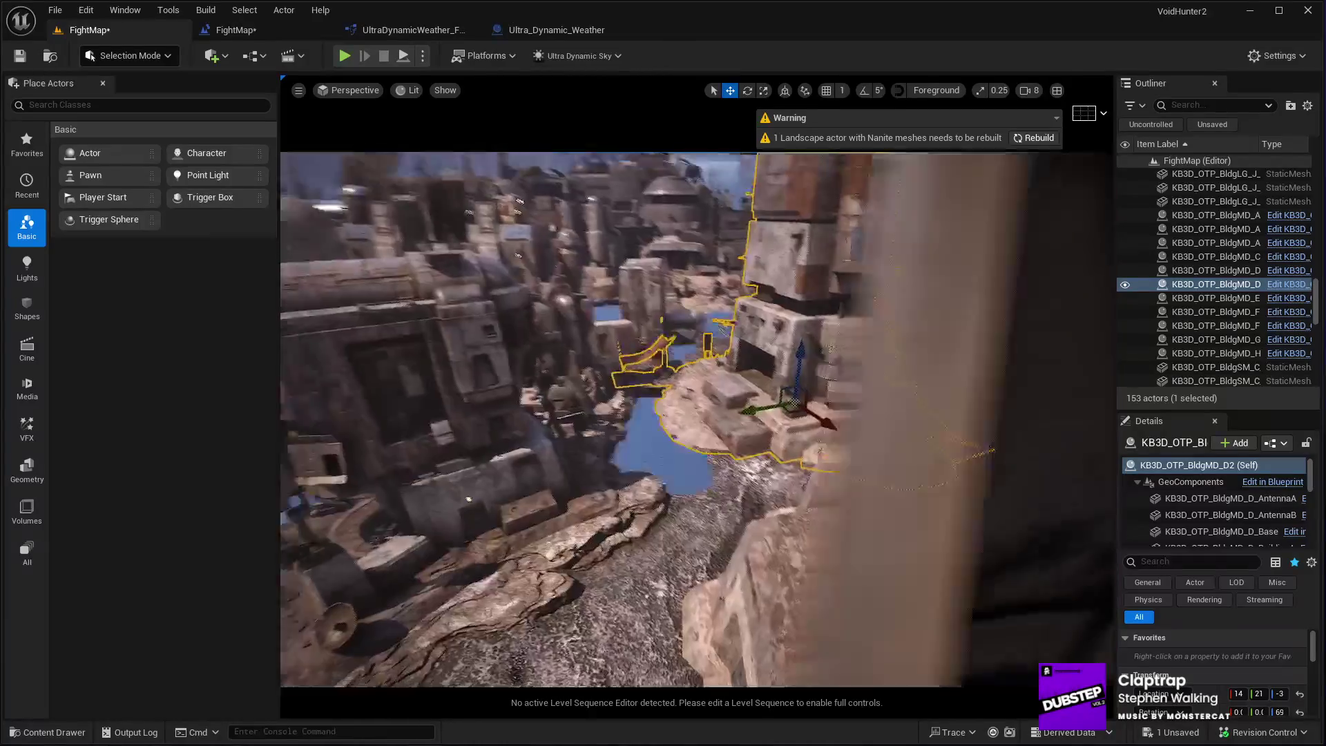
scroll(677, 638, down, 5)
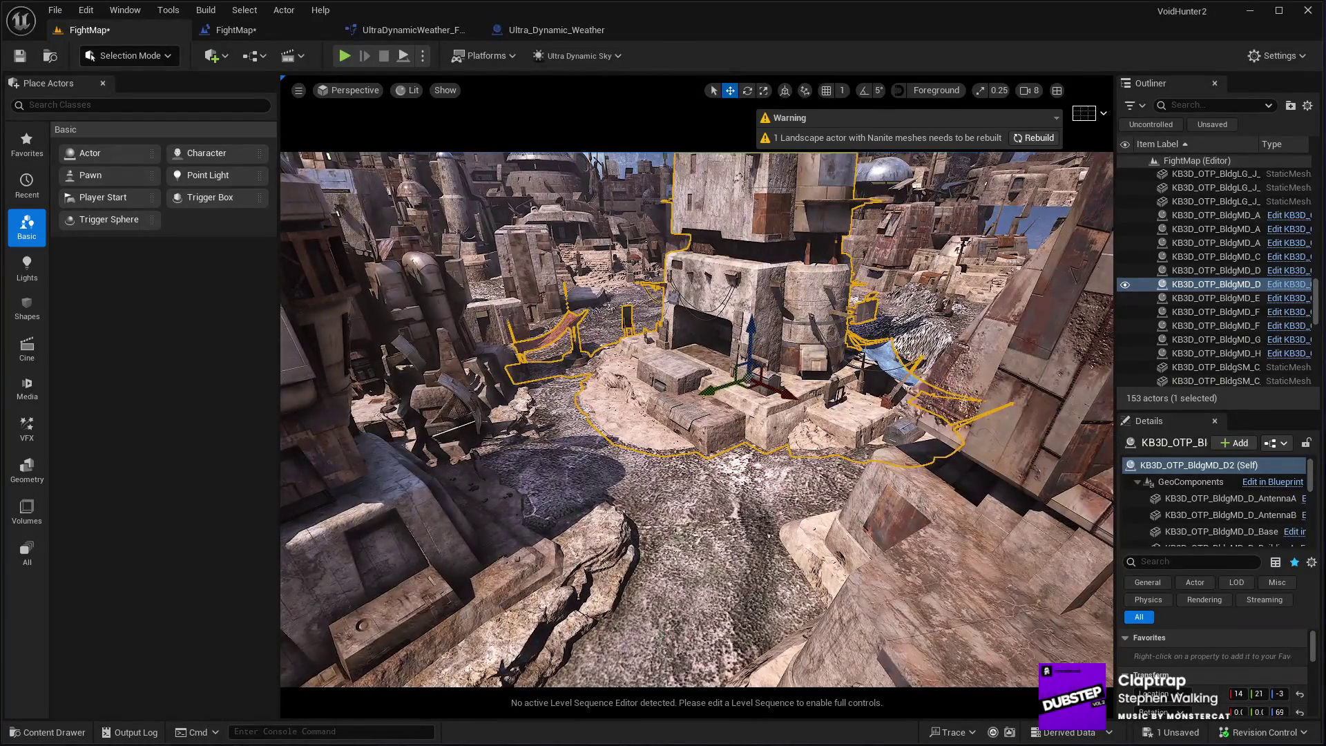
click(676, 638)
Play-test the level, running toward the ramp, equipping the pistol and aiming at an enemy, then stop
key(alt+p)
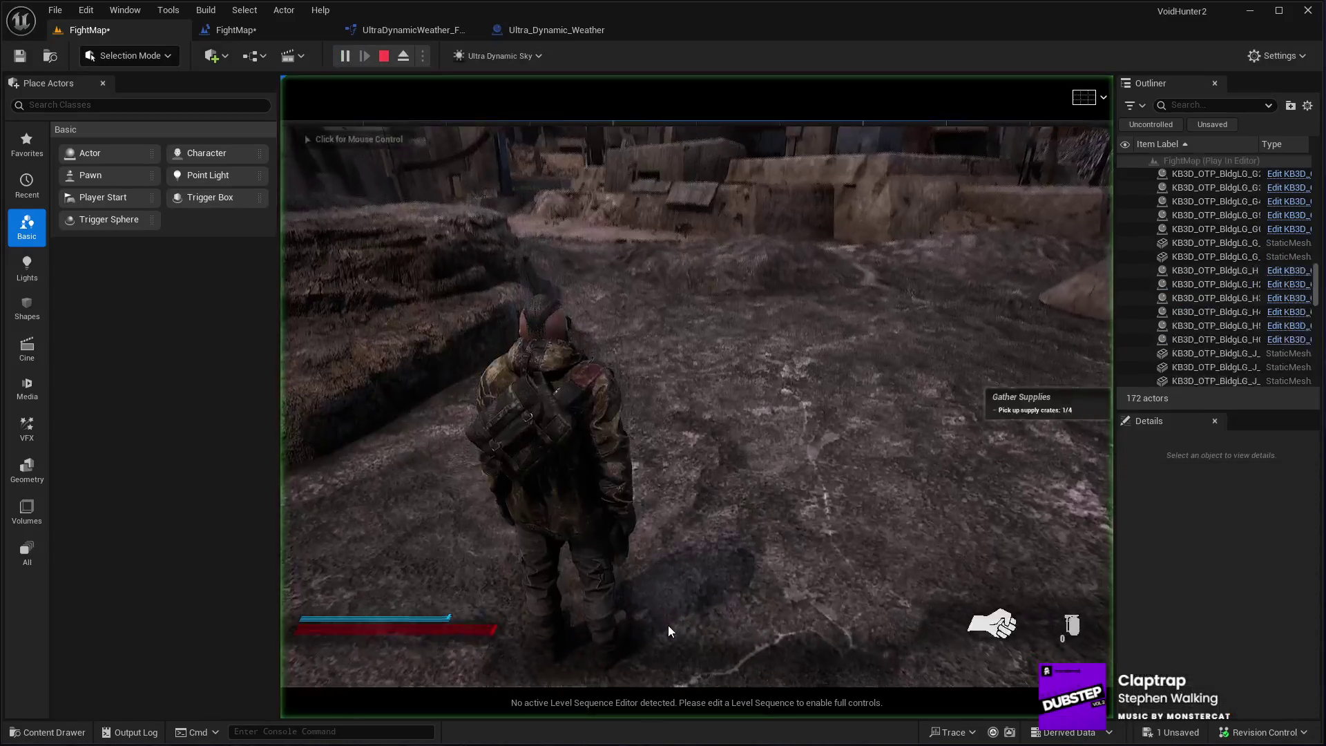
key(w)
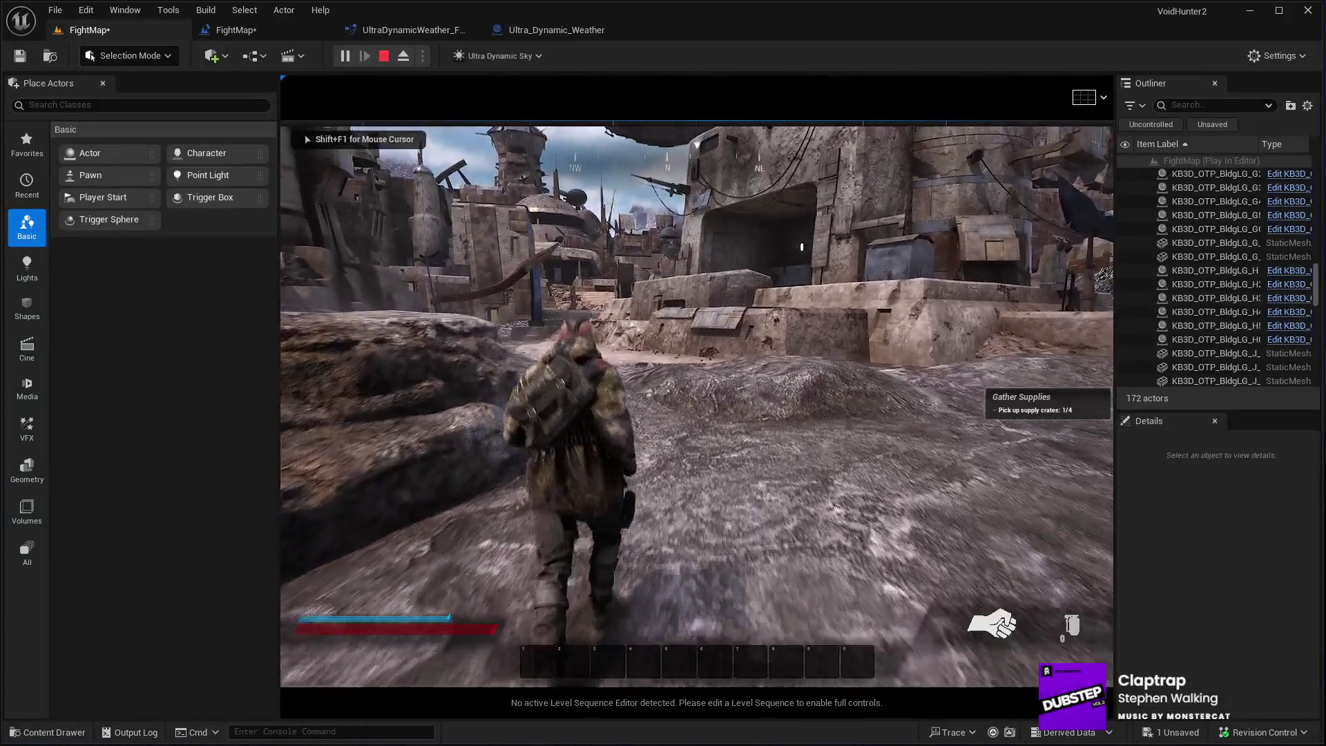
key(w)
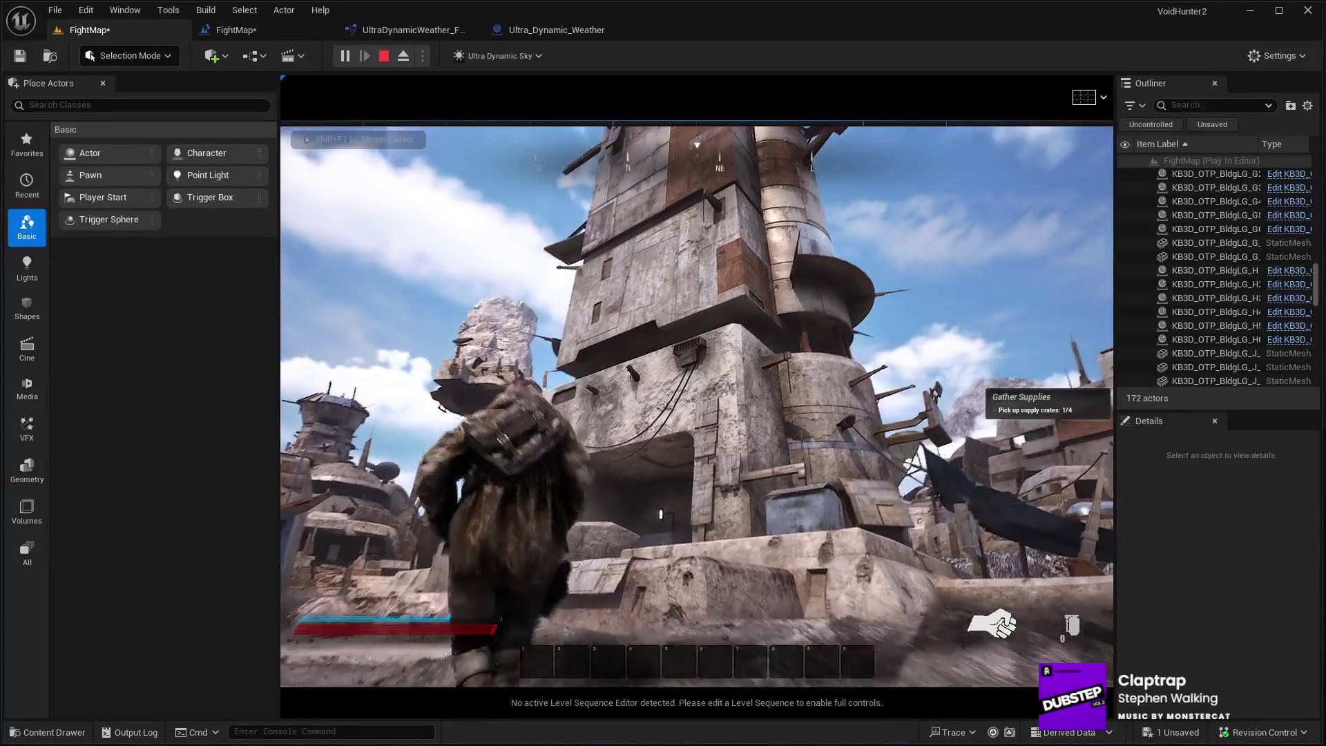
key(w)
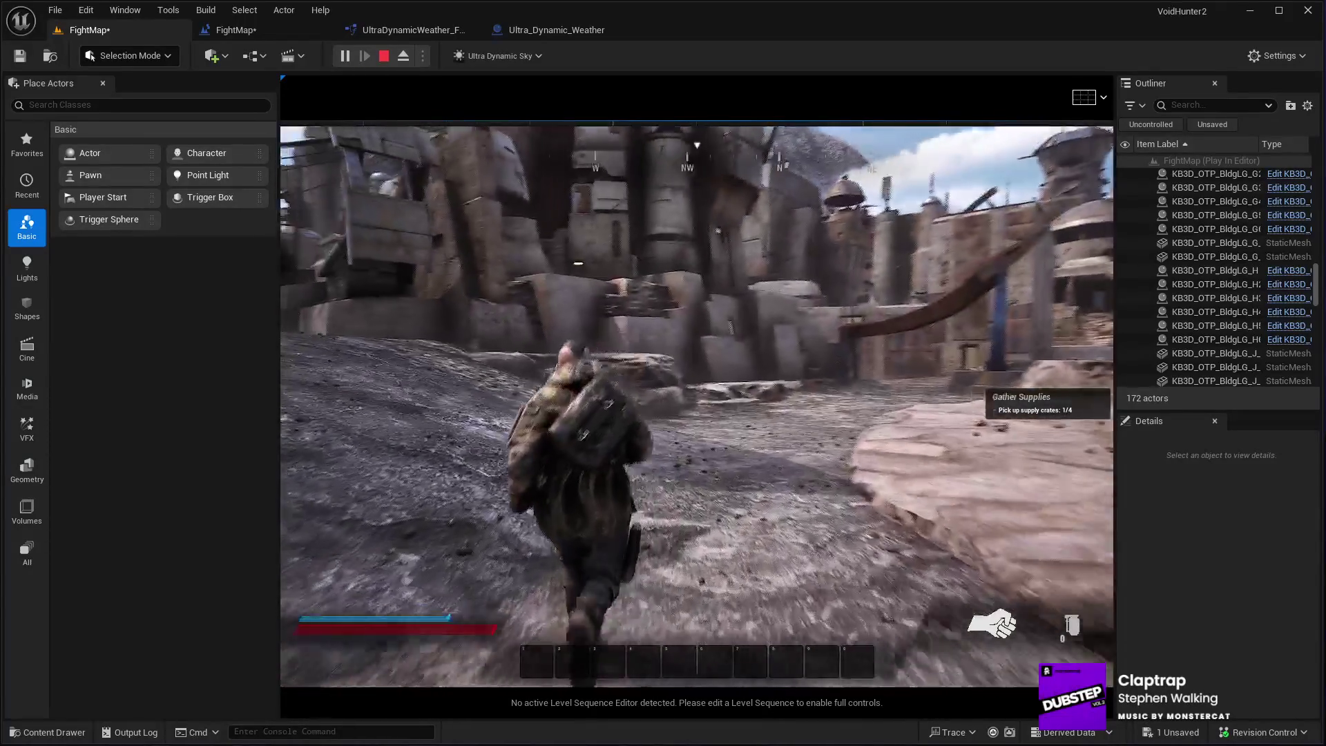
key(w)
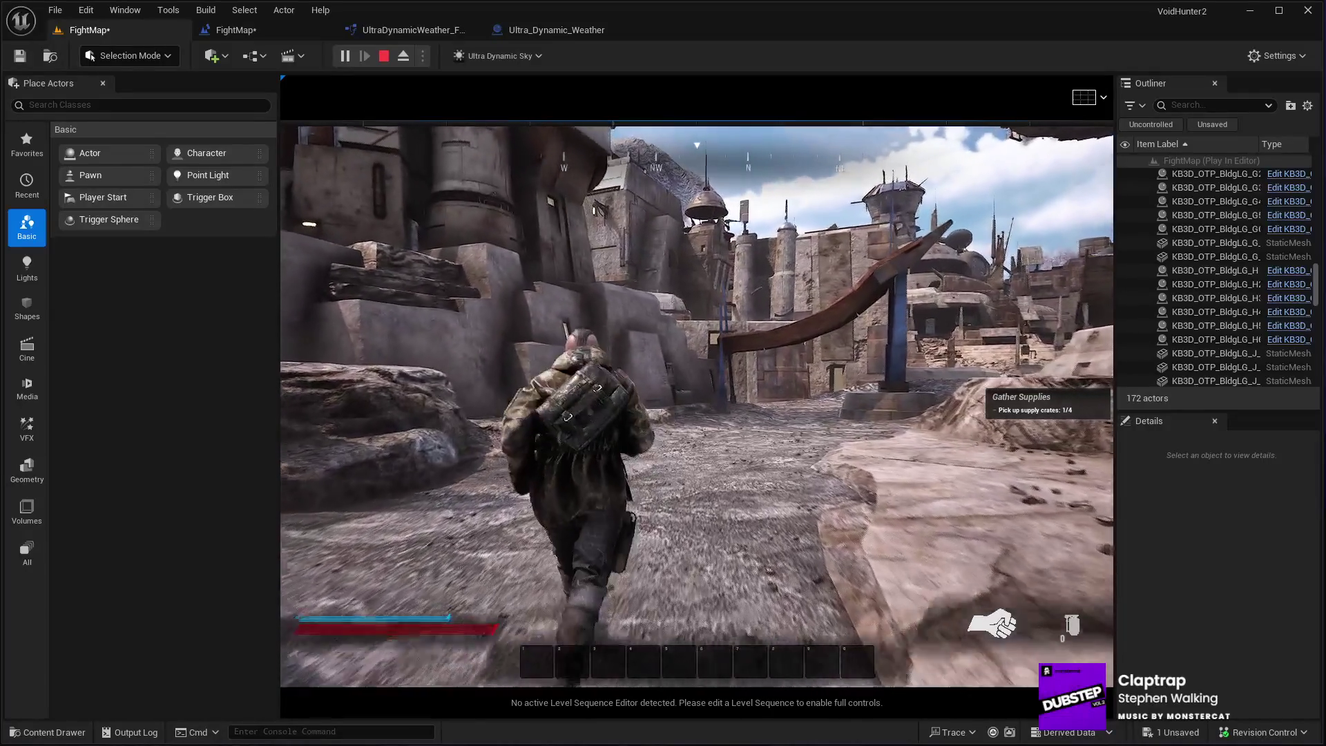
key(w)
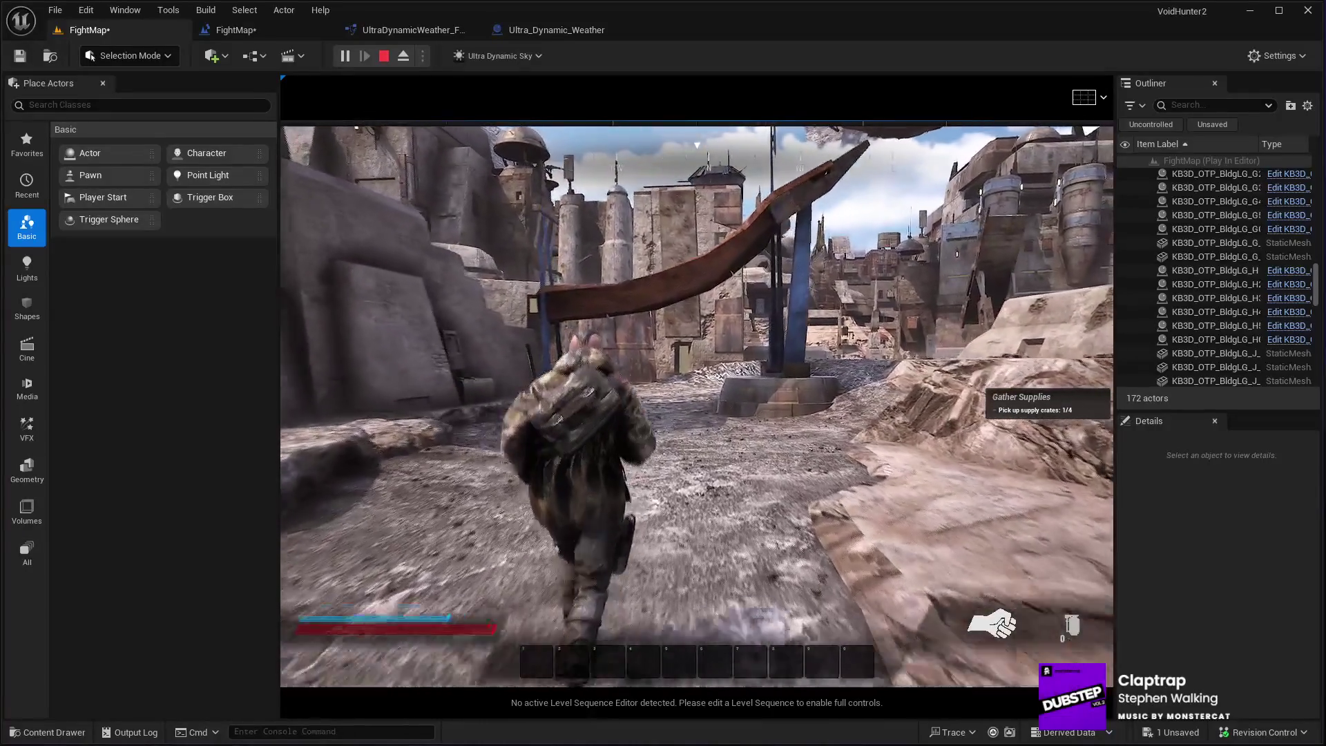
key(2)
key(w)
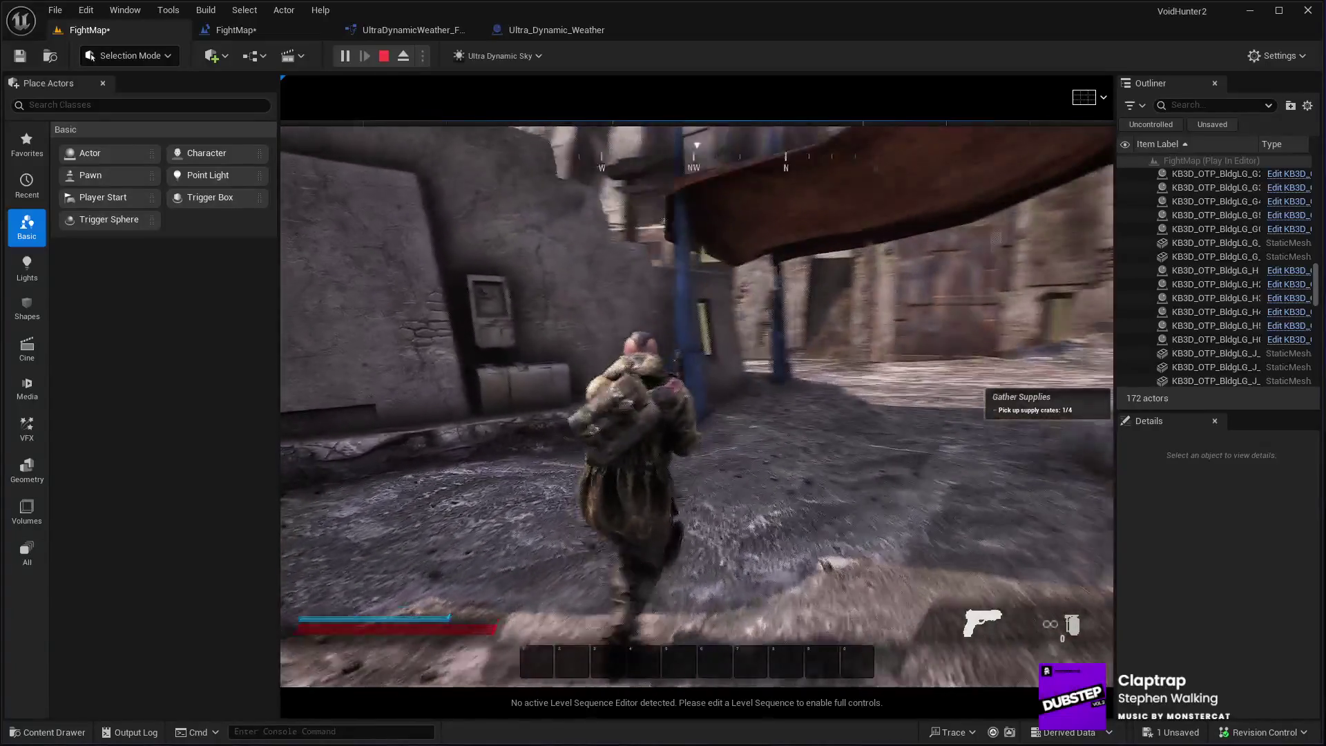
key(w)
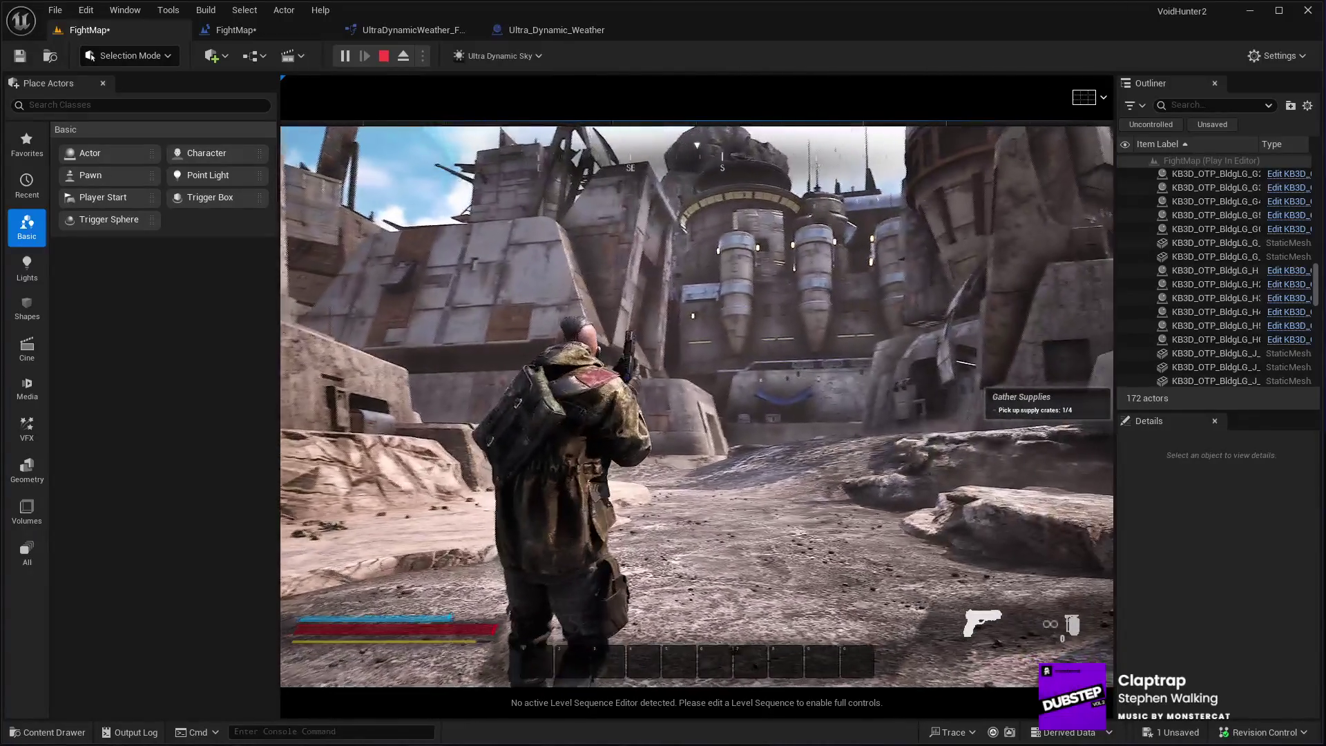
key(Escape)
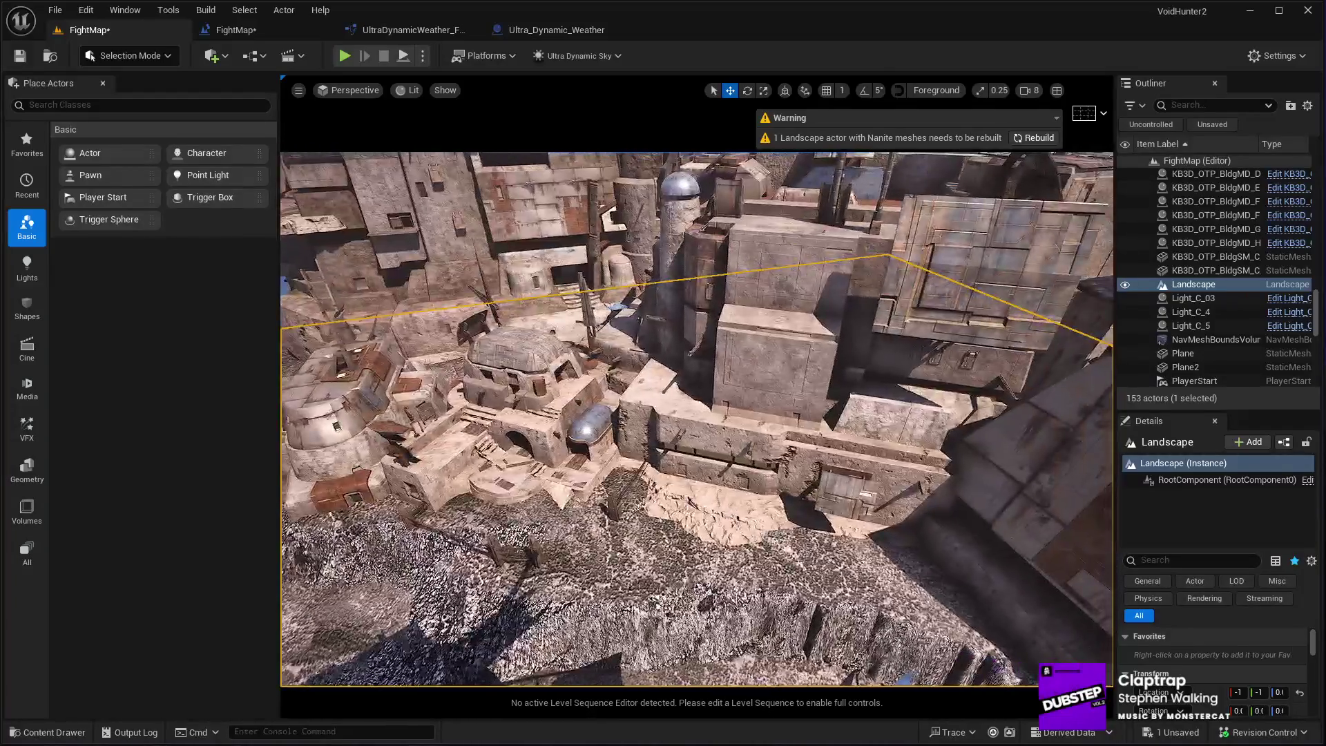
Shift building KB3D_OTP_BldgMD_F2 sideways along Y, then start another play test
click(794, 311)
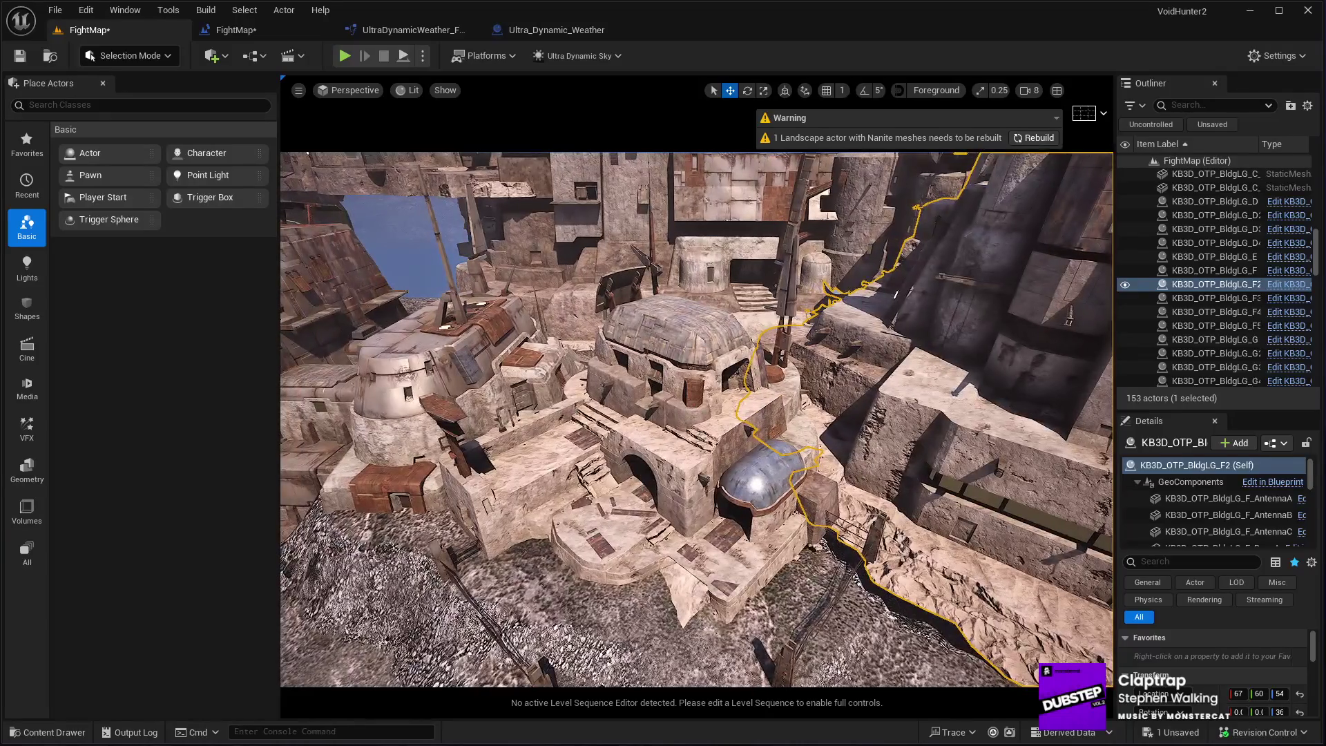
click(675, 621)
key(e)
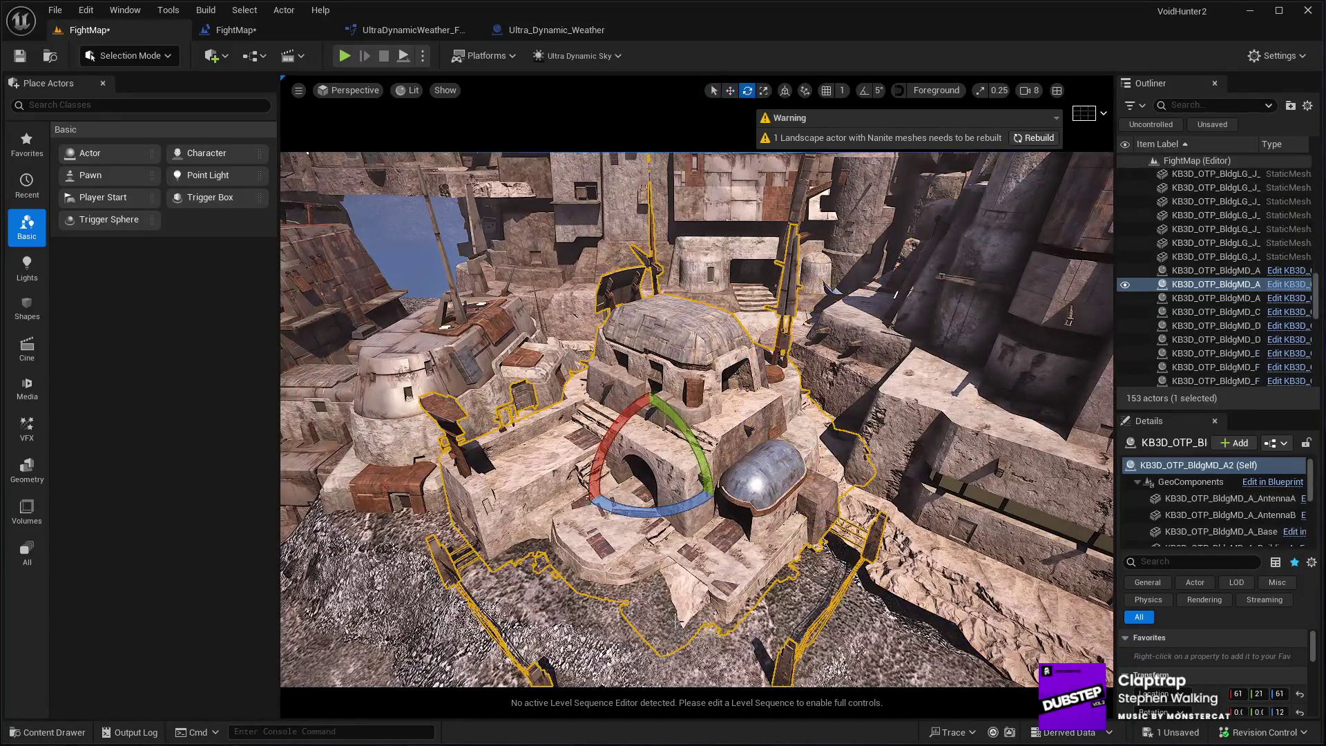
key(w)
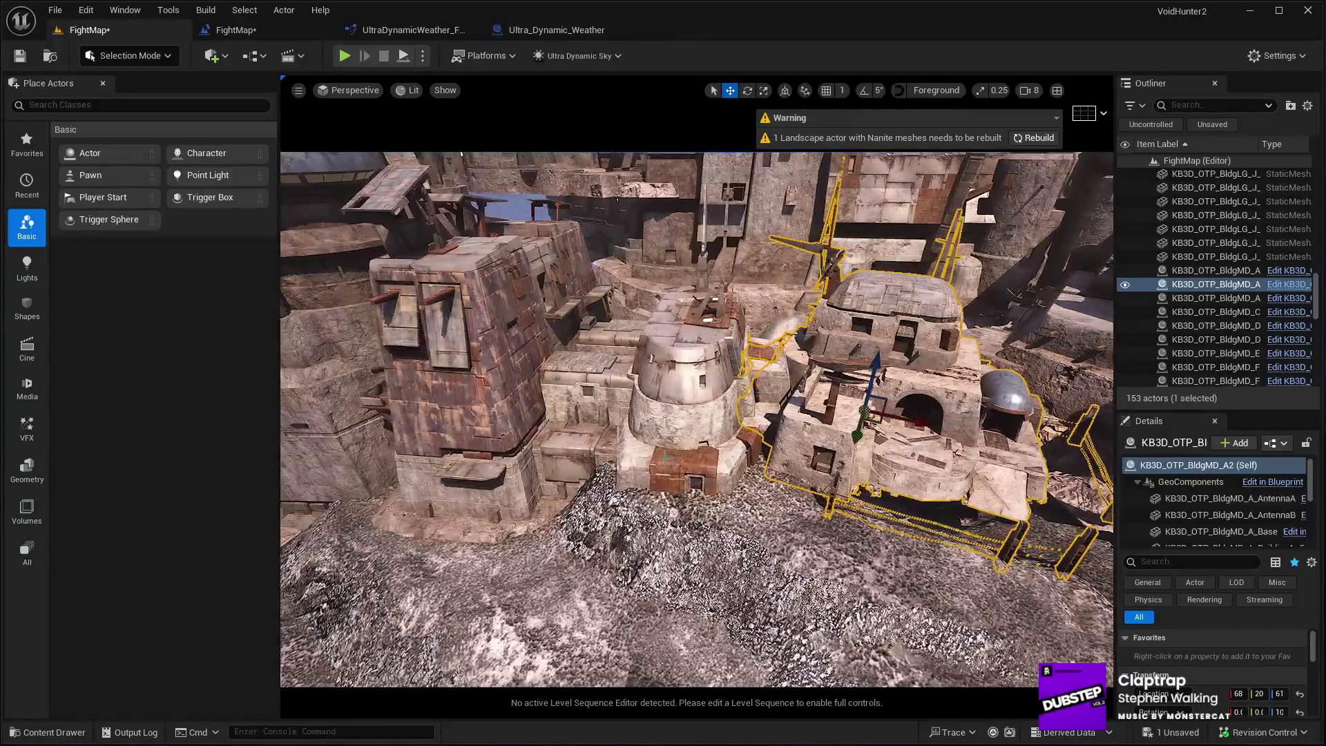
key(ctrl+z)
drag(650, 402, 671, 395)
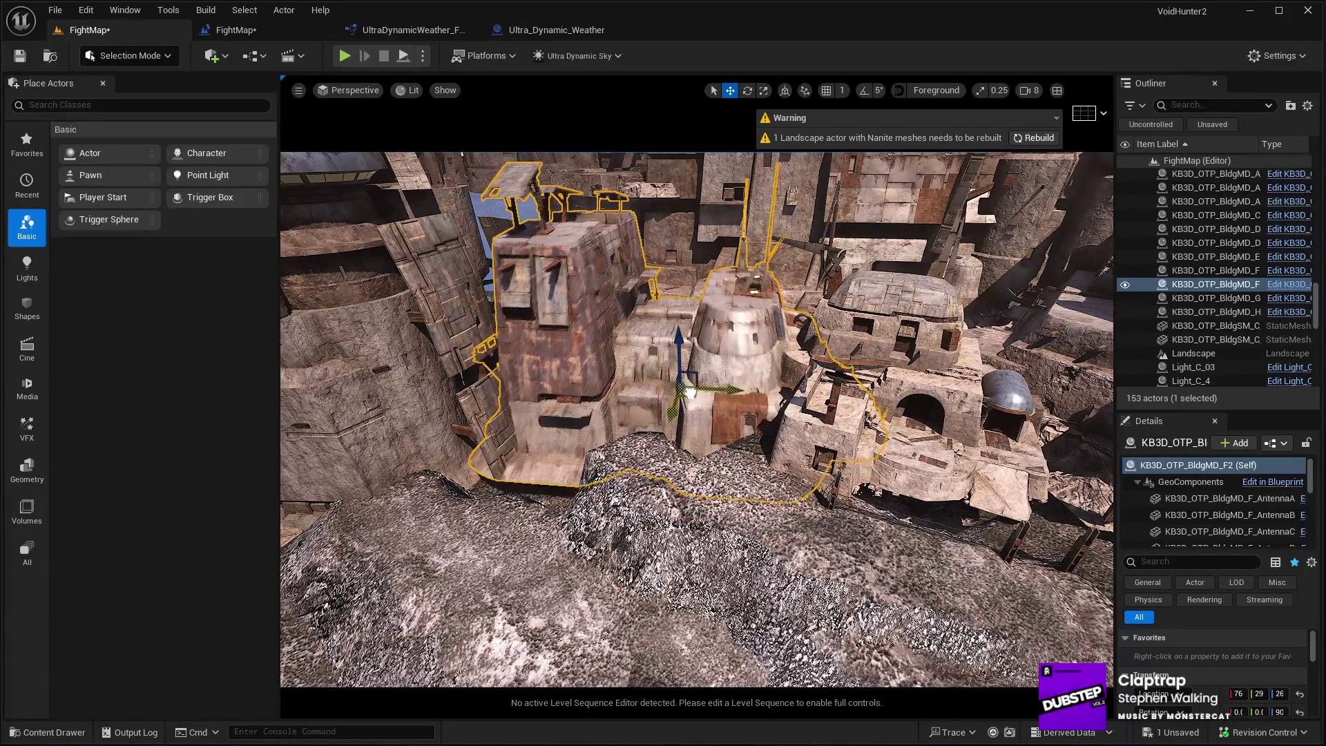
key(alt+p)
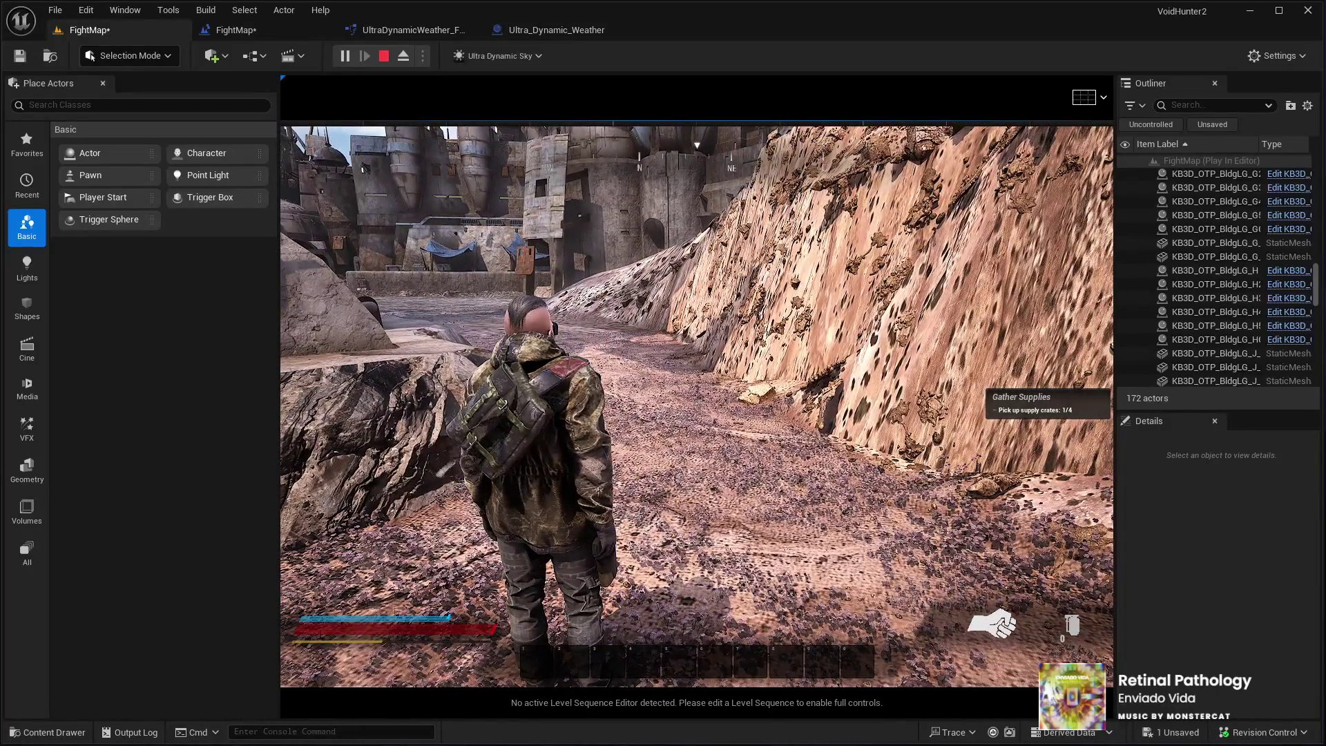
key(w)
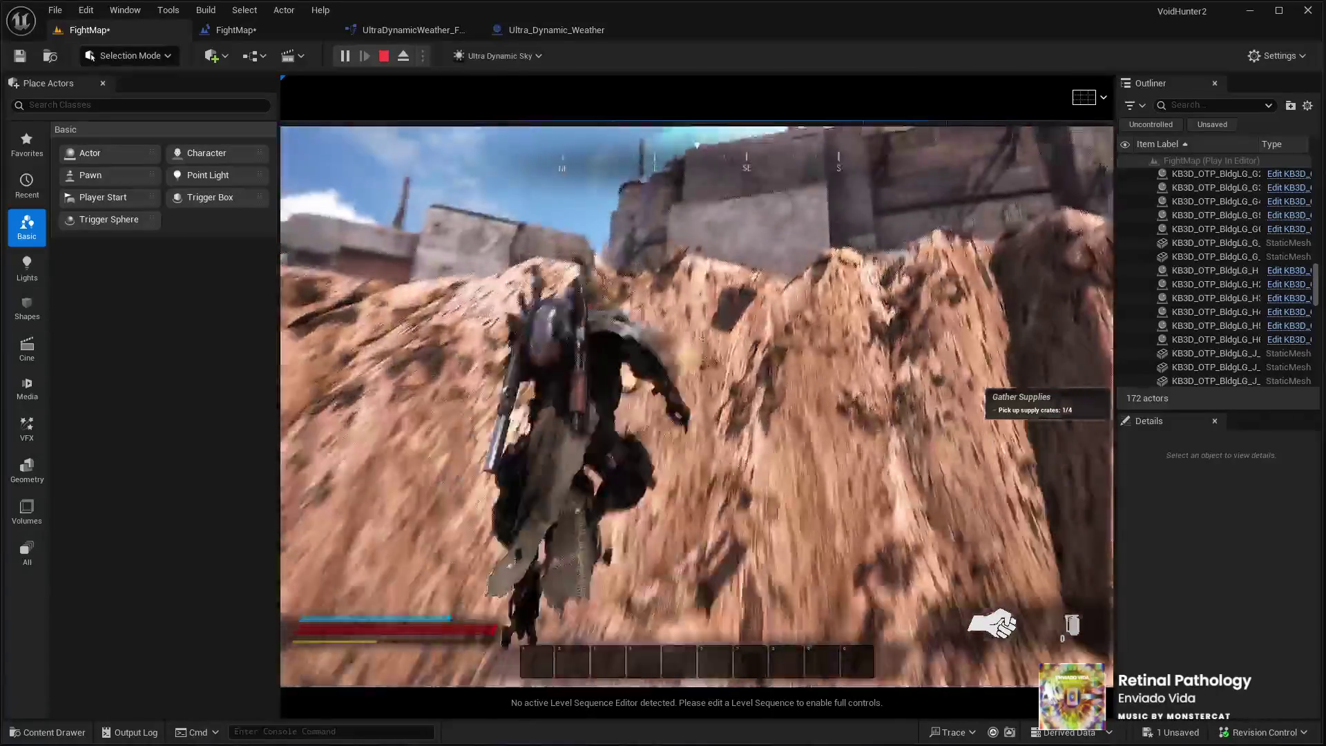
key(w)
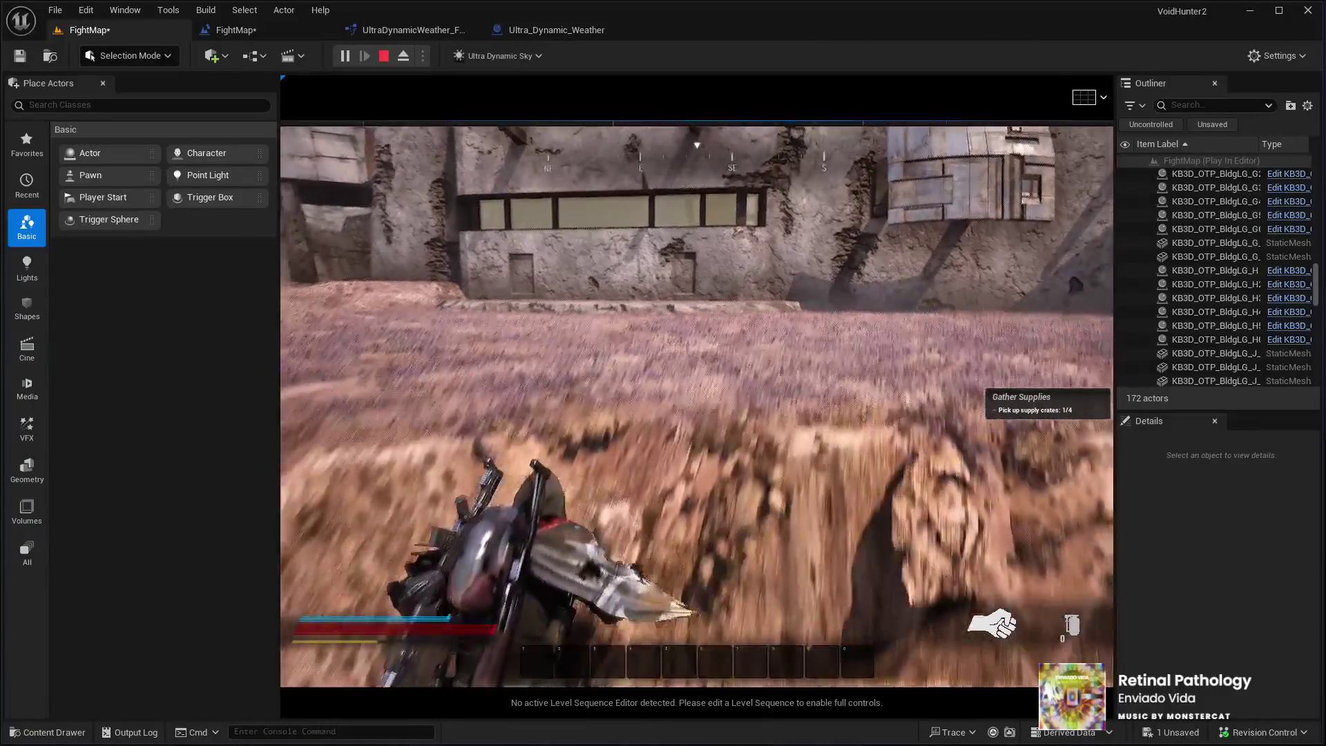
key(w)
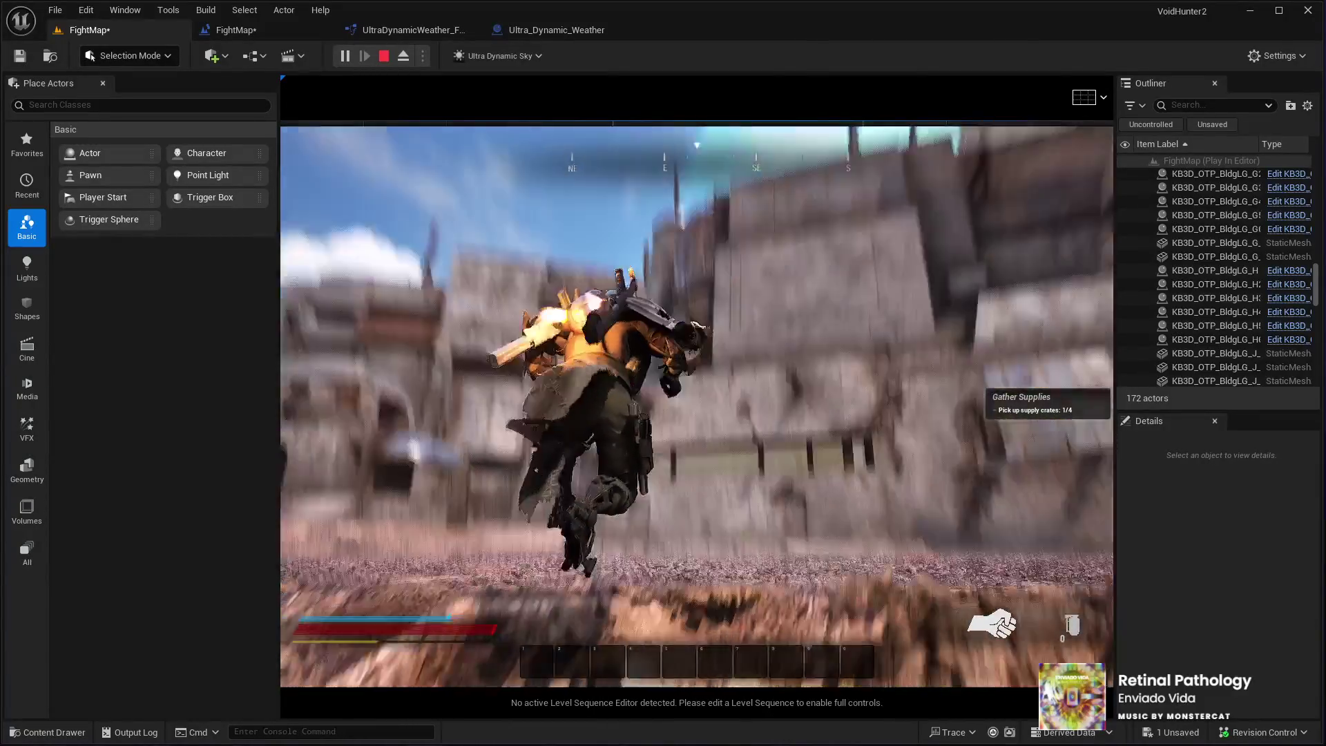
key(w)
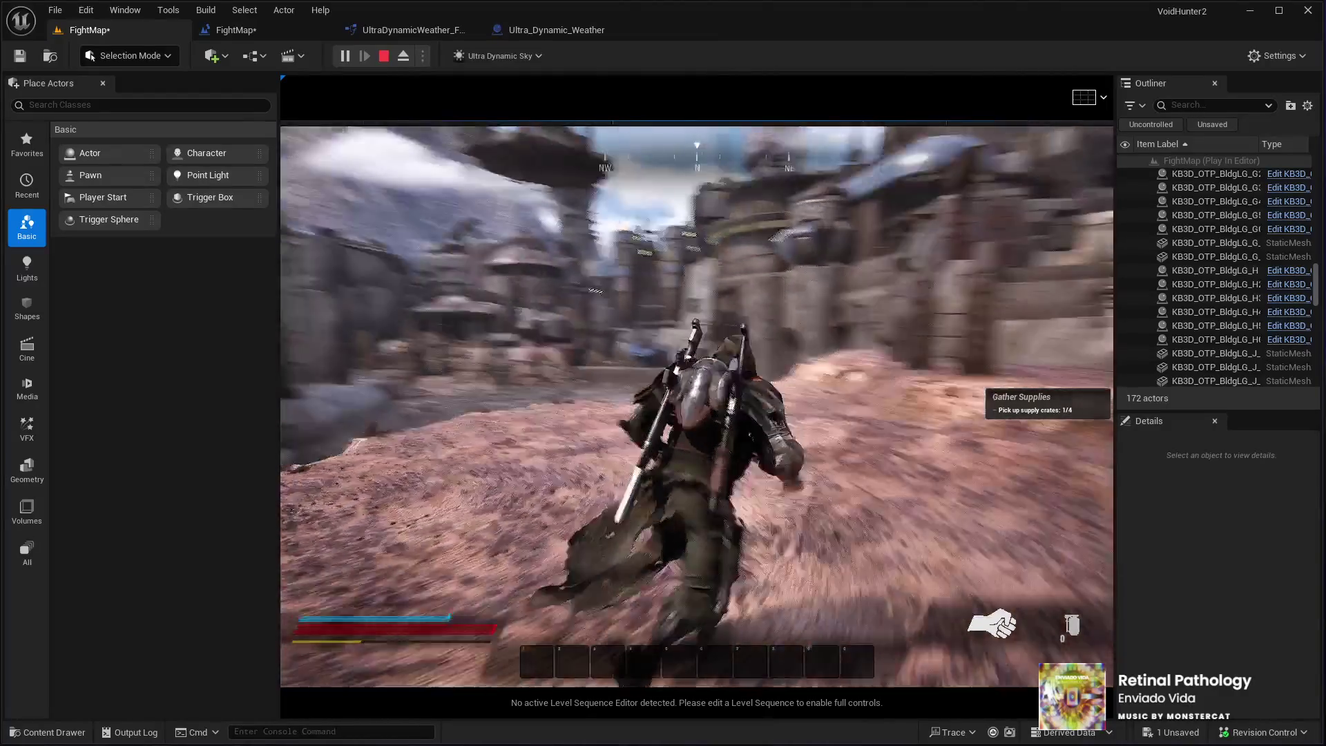
key(w)
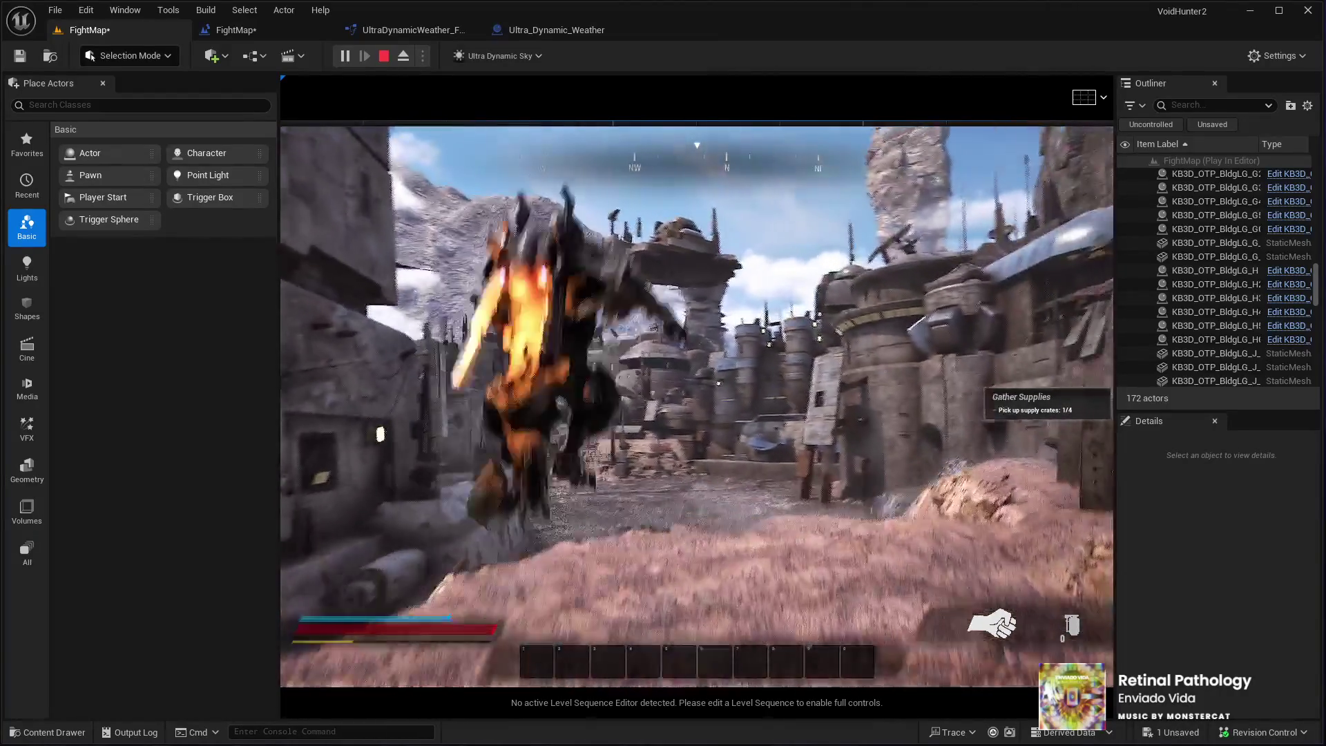
key(w)
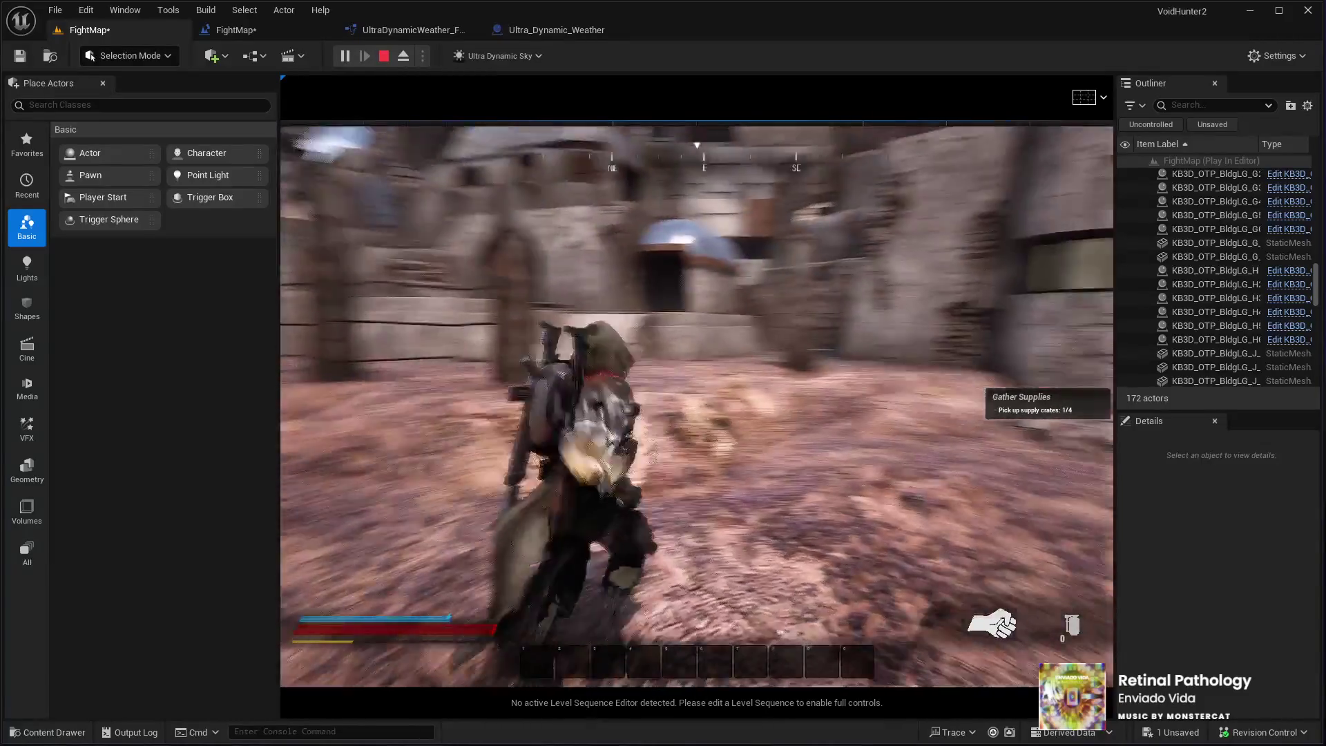
key(Escape)
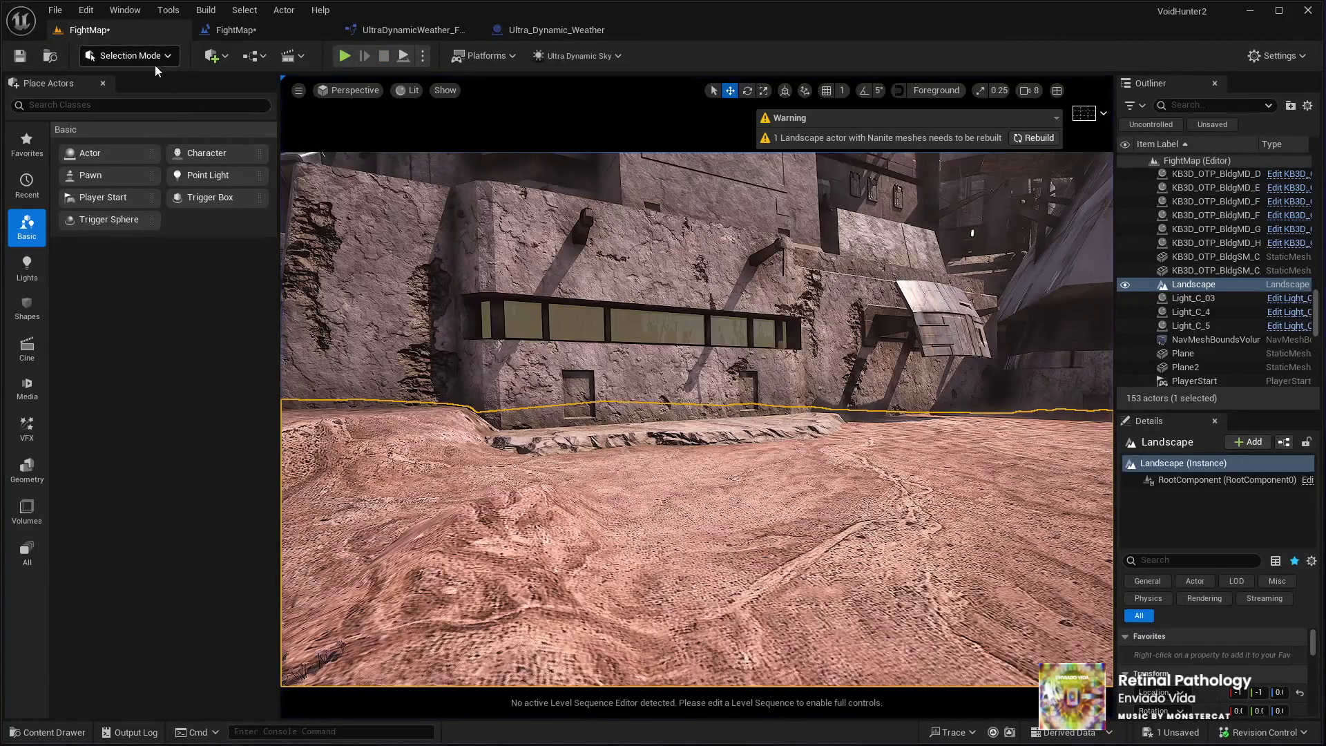
Smooth the bumpy ground near the tower, flatten part of the rock slope, and exit landscape editing
key(shift+2)
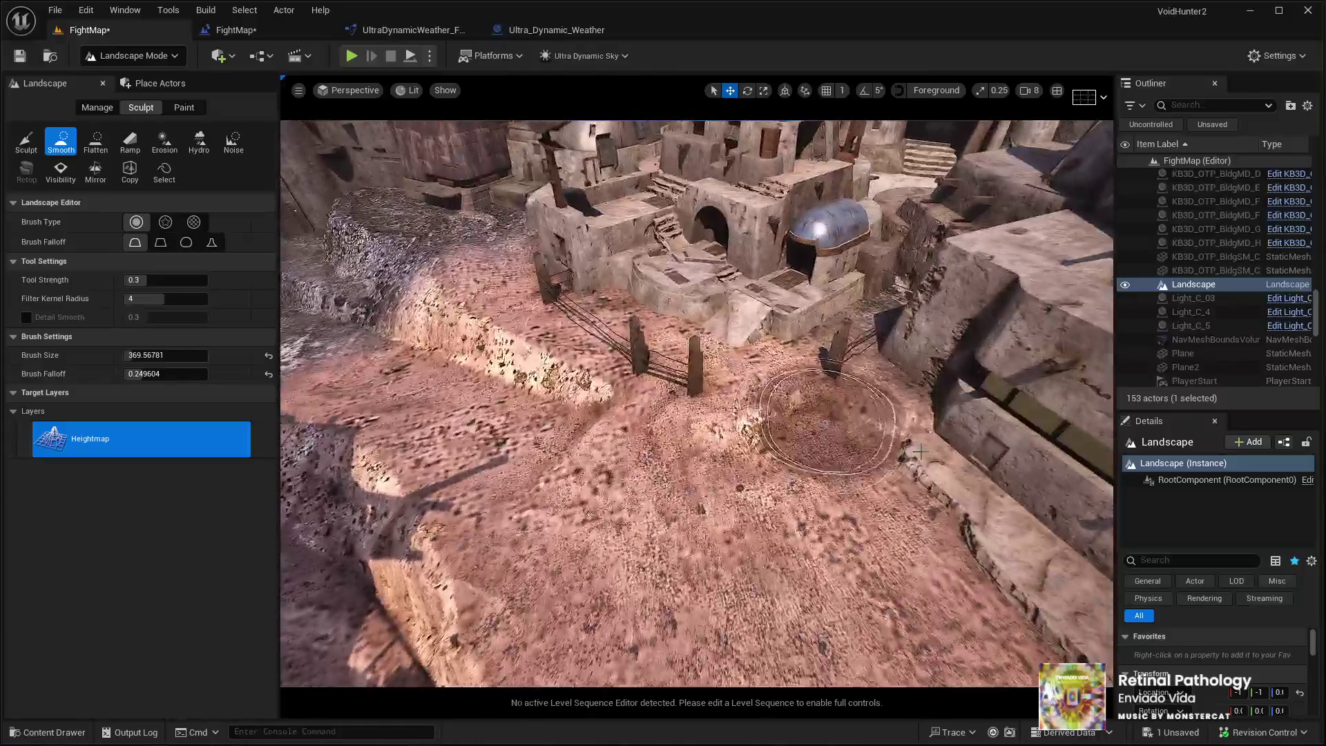
drag(919, 452, 863, 406)
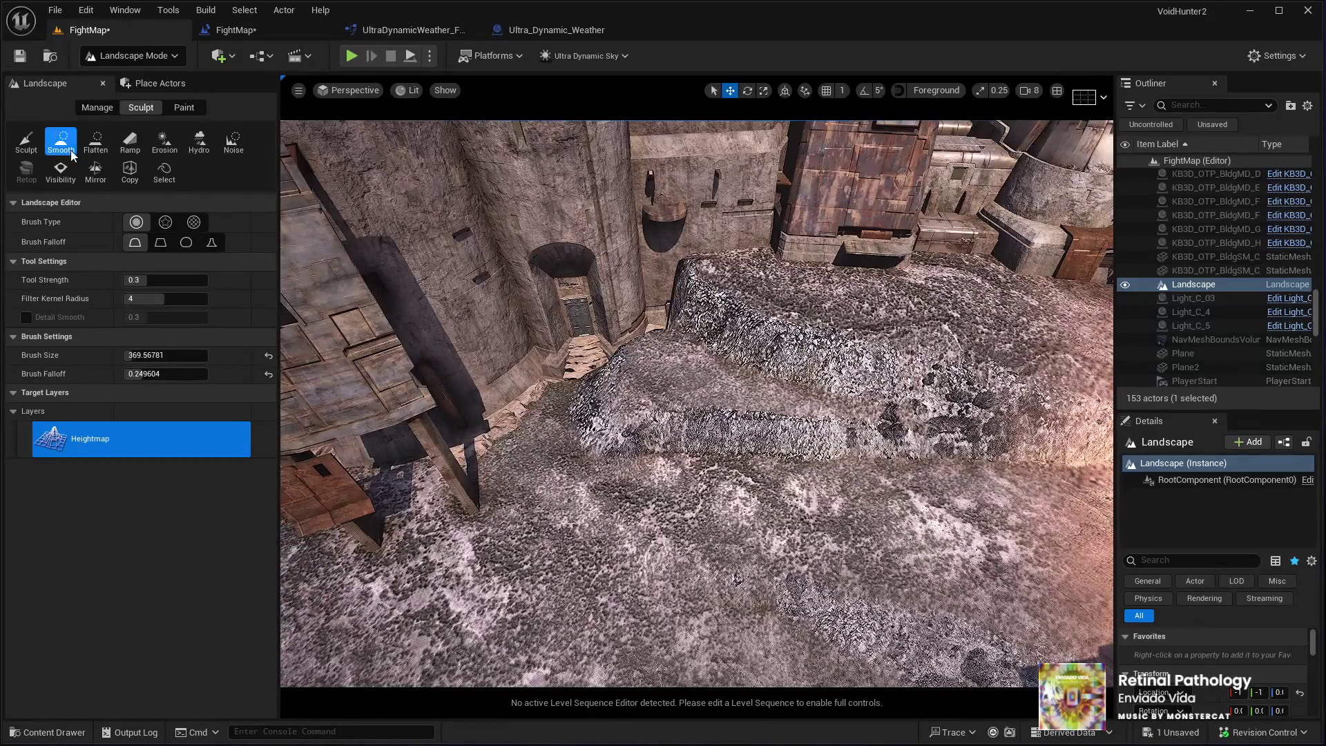
click(95, 145)
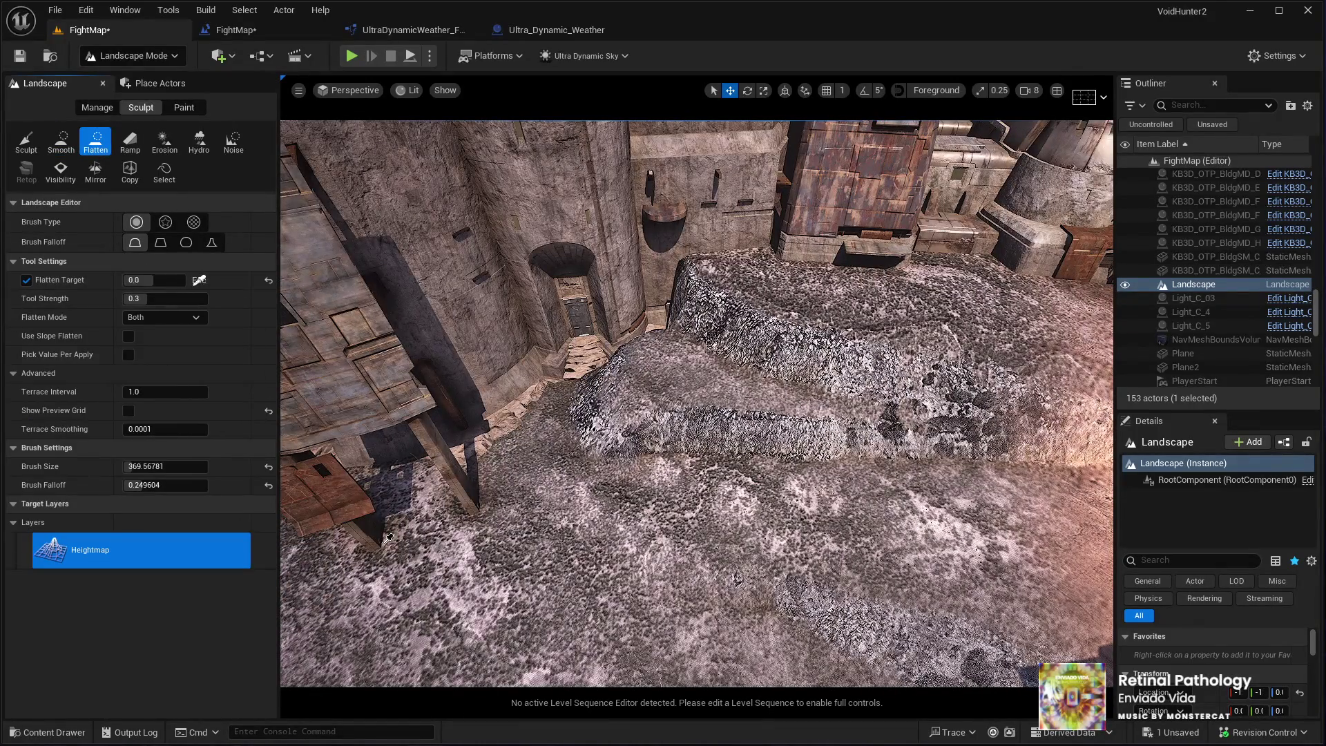
mouse_move(566, 616)
mouse_down()
mouse_move(553, 551)
mouse_move(579, 408)
mouse_move(636, 365)
mouse_move(615, 383)
mouse_move(639, 465)
mouse_move(692, 512)
mouse_move(641, 413)
mouse_move(666, 452)
mouse_move(636, 367)
mouse_move(660, 449)
mouse_move(683, 478)
mouse_move(732, 497)
mouse_move(690, 476)
mouse_move(649, 524)
mouse_move(530, 567)
mouse_move(483, 525)
mouse_move(533, 547)
mouse_up()
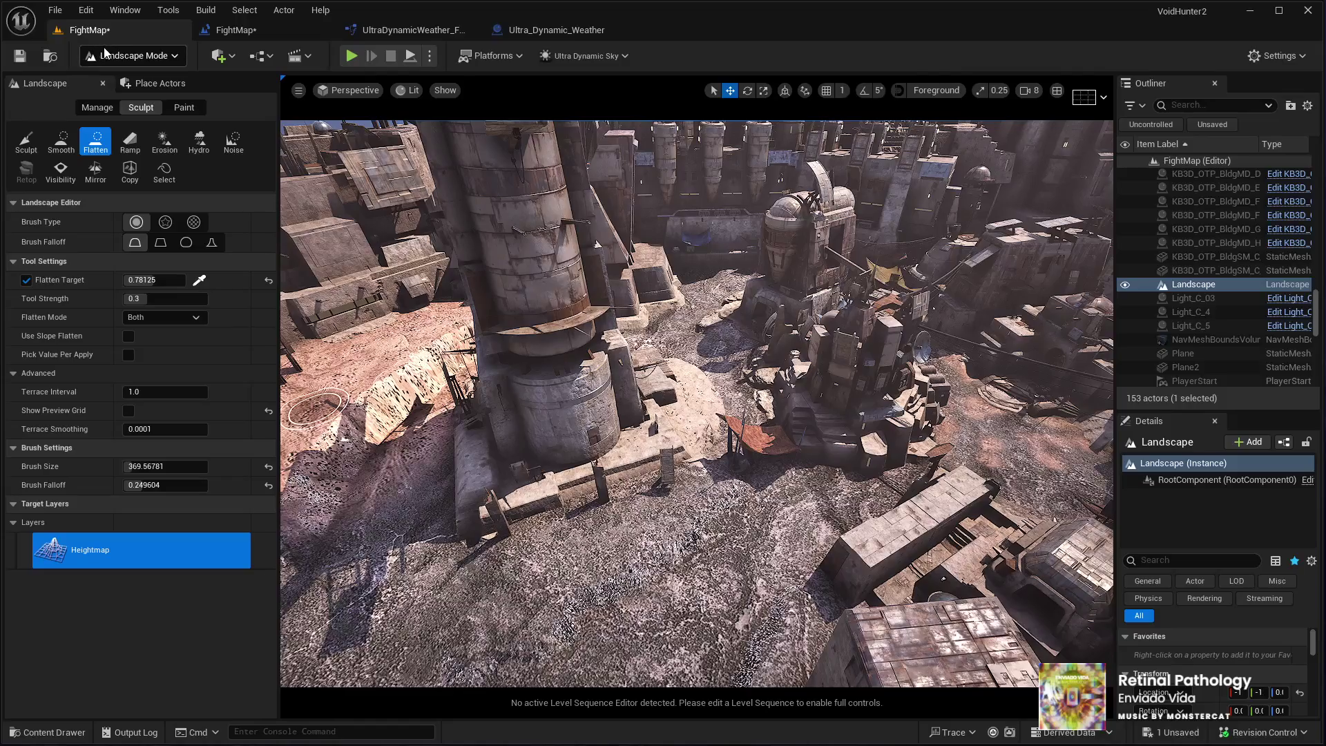
click(103, 83)
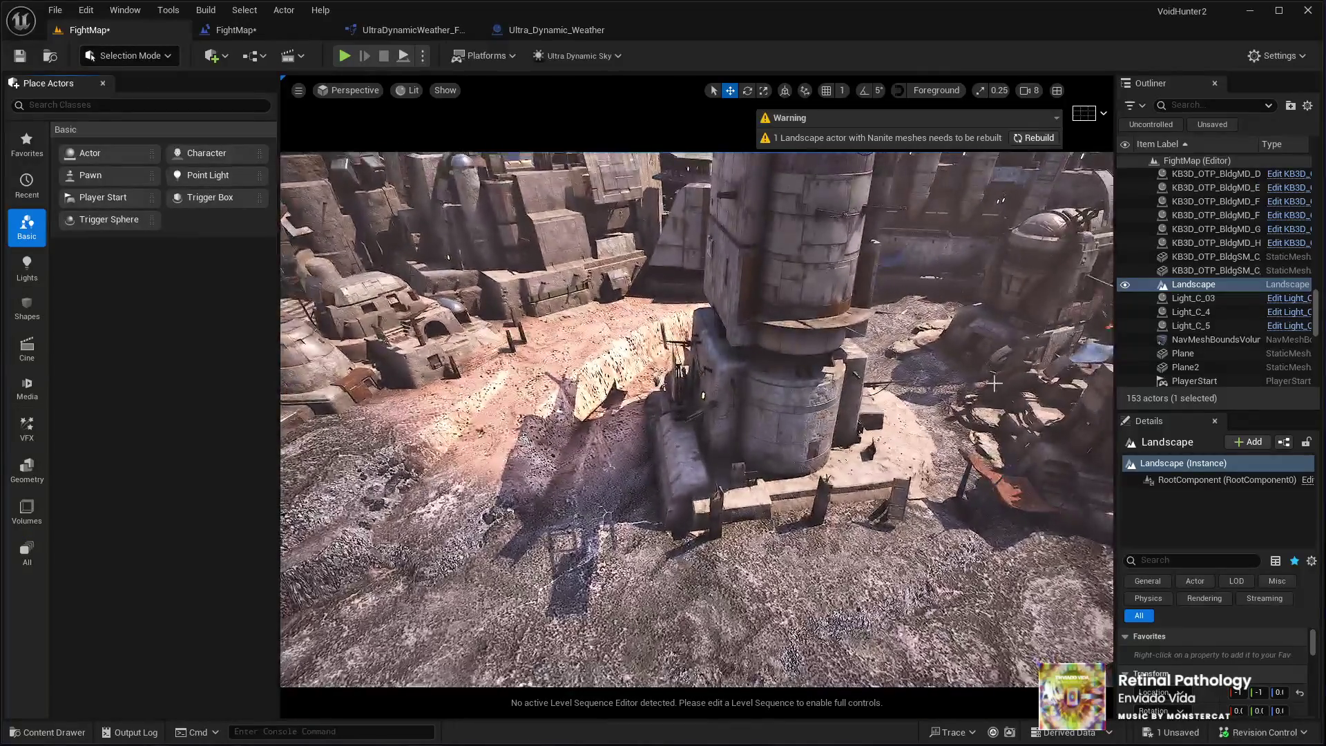
Duplicate a cliff rock near the tower, spin the copy about 169 degrees and slide it toward the ledge
click(919, 349)
key(ctrl+d)
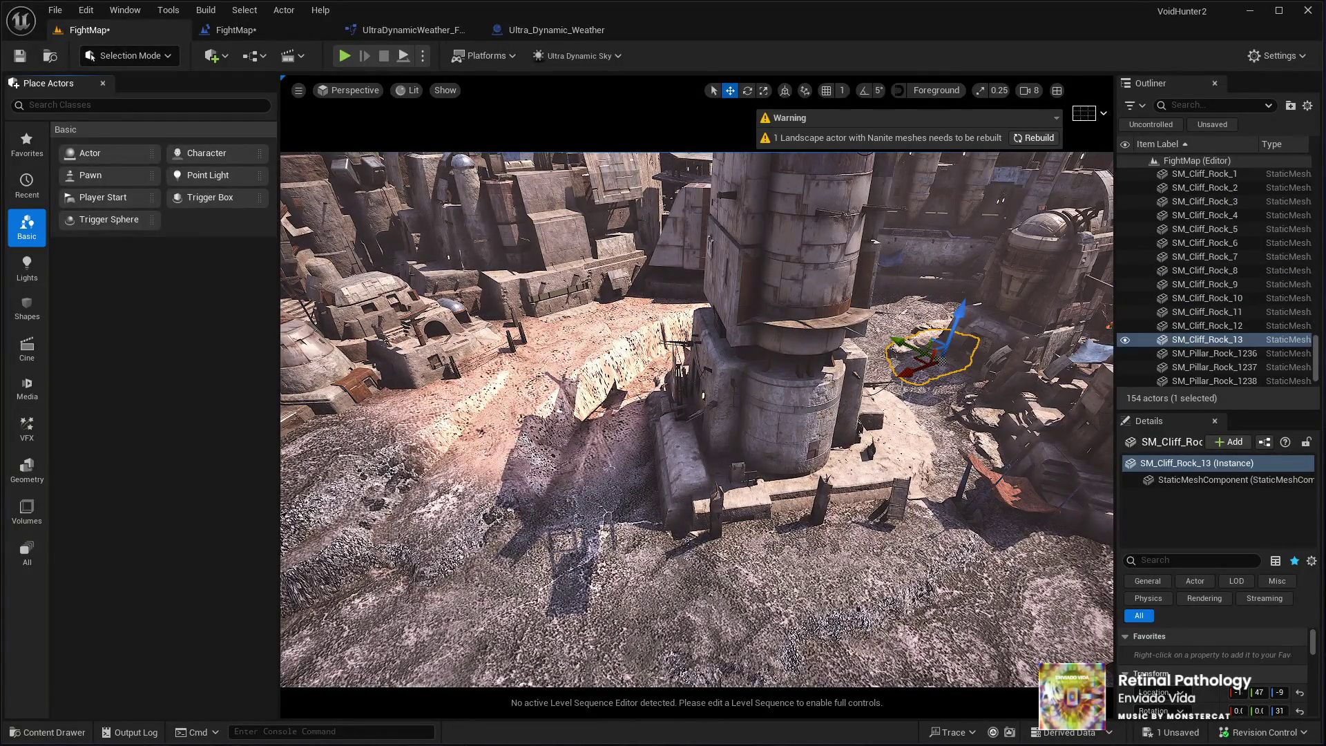
drag(926, 348, 442, 556)
key(f)
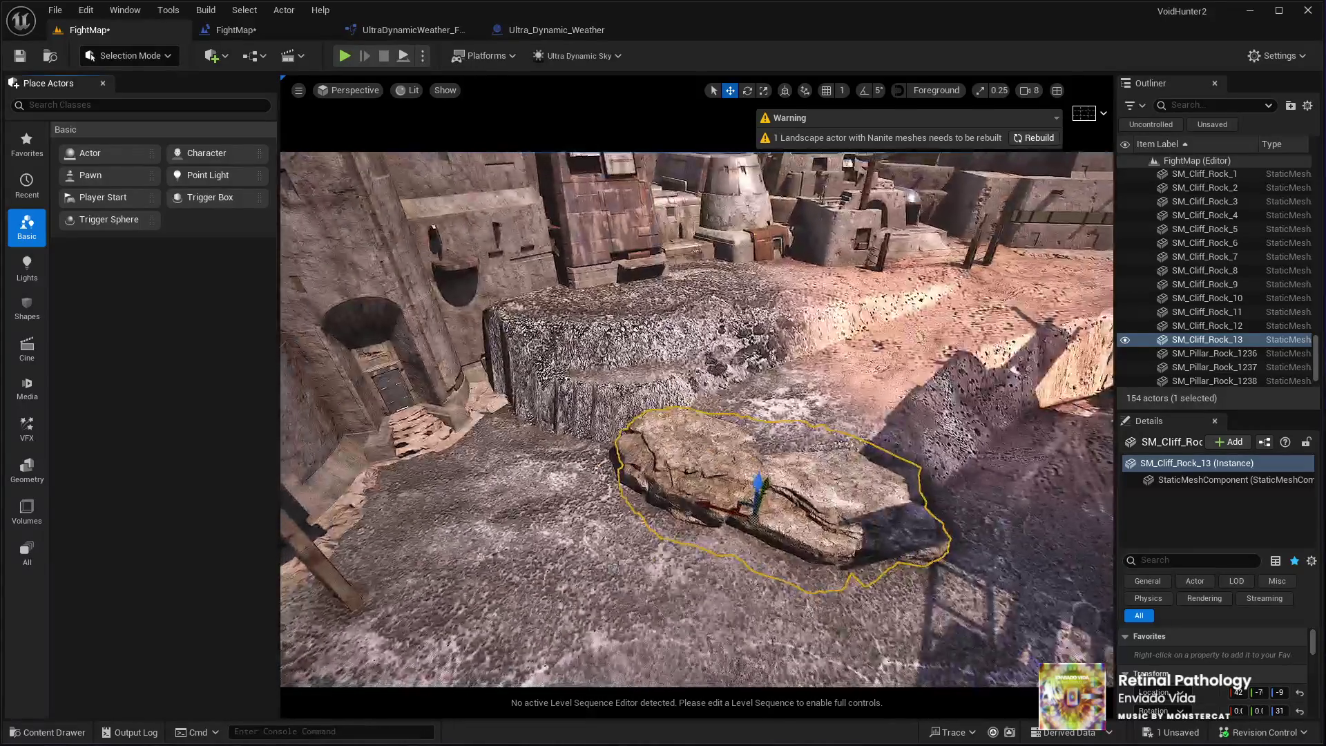
key(e)
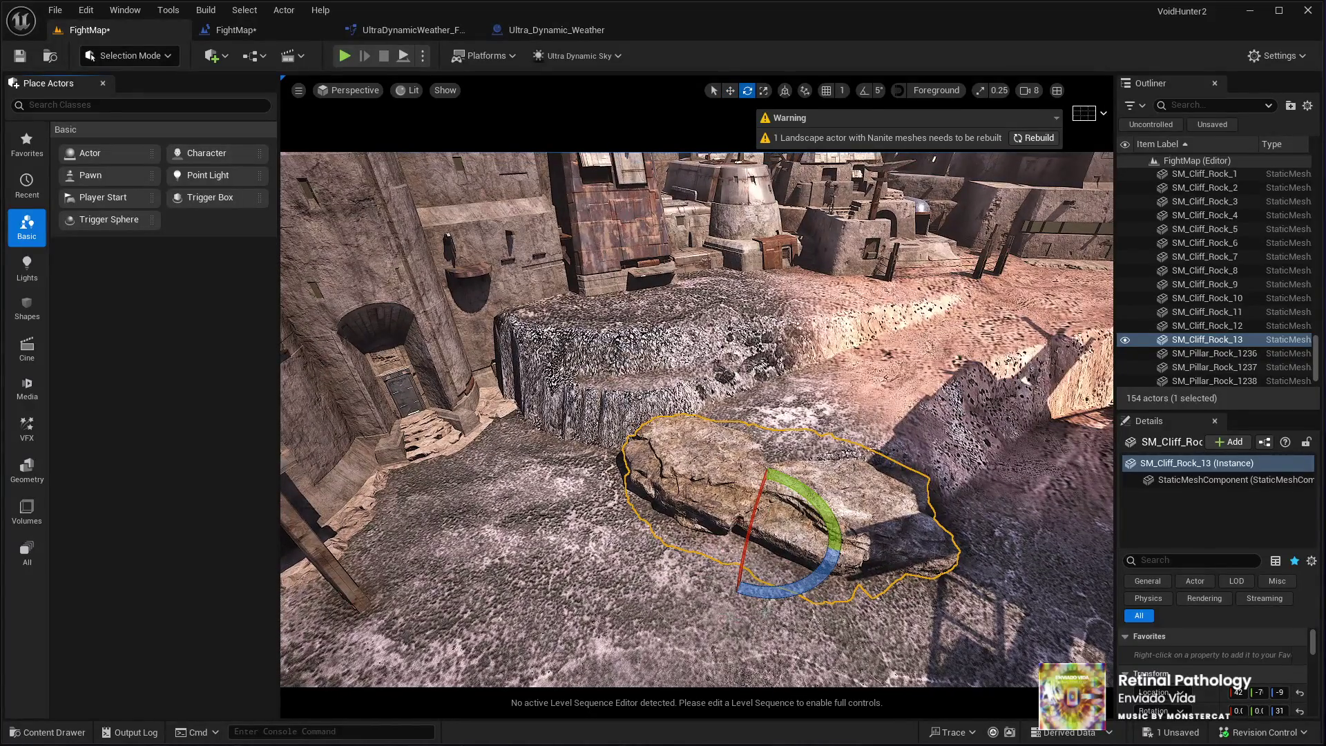
drag(771, 602, 960, 604)
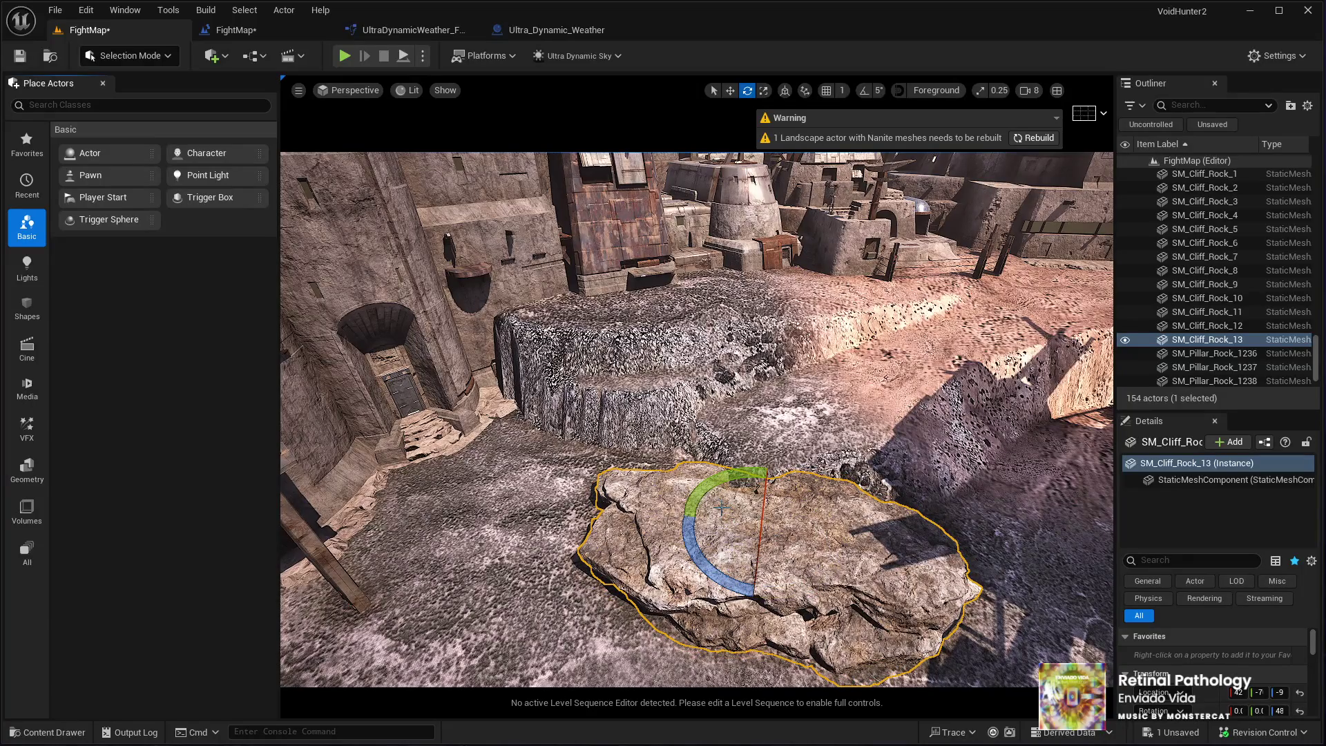
key(w)
drag(774, 544, 645, 478)
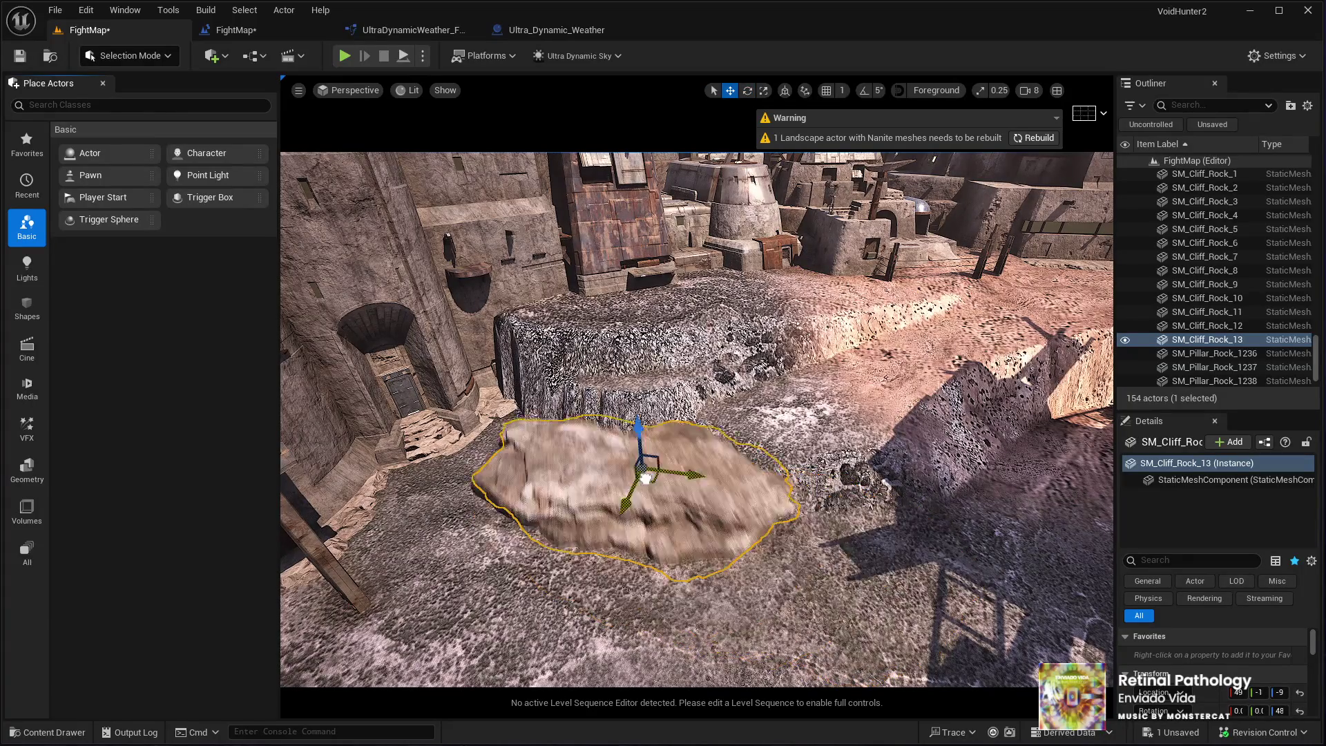
Frame the copied rock and turn it around its vertical axis
key(f)
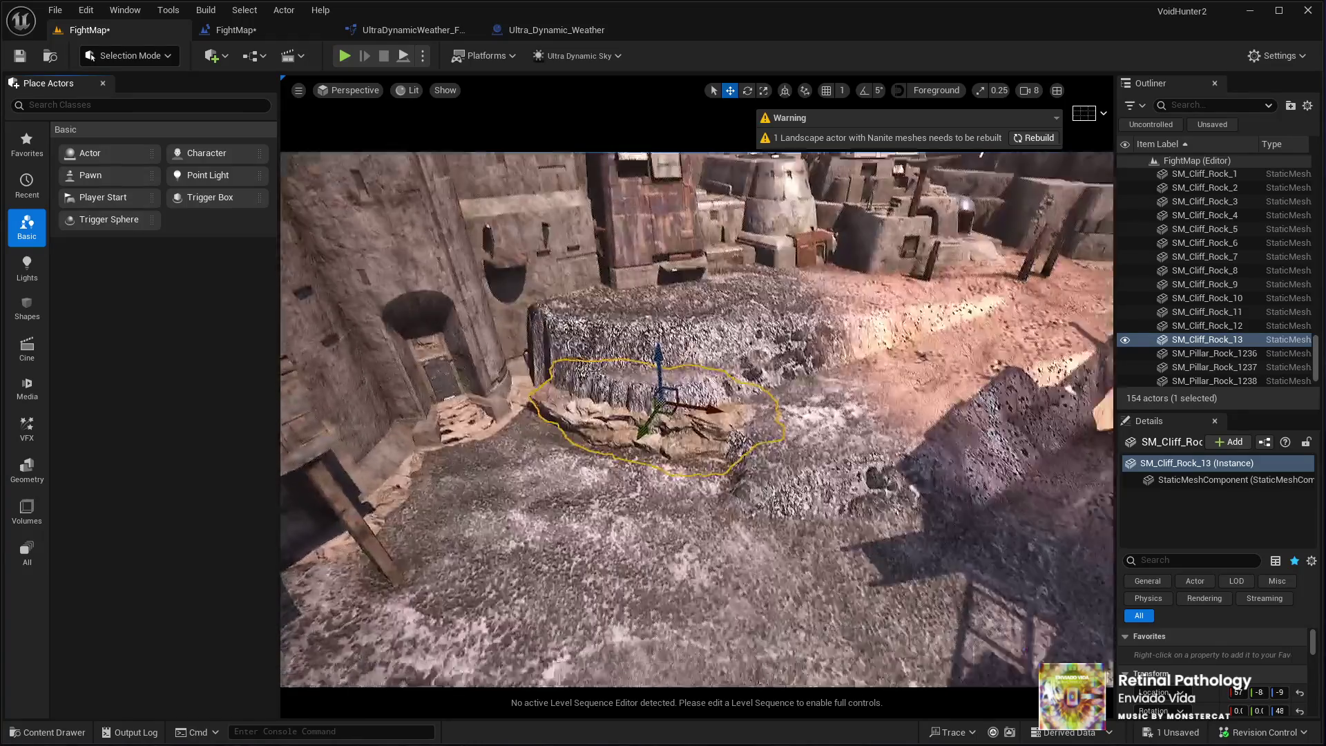
key(e)
mouse_move(747, 495)
mouse_down()
mouse_move(691, 493)
mouse_move(668, 450)
mouse_move(637, 439)
mouse_move(705, 438)
mouse_up()
key(w)
key(e)
key(w)
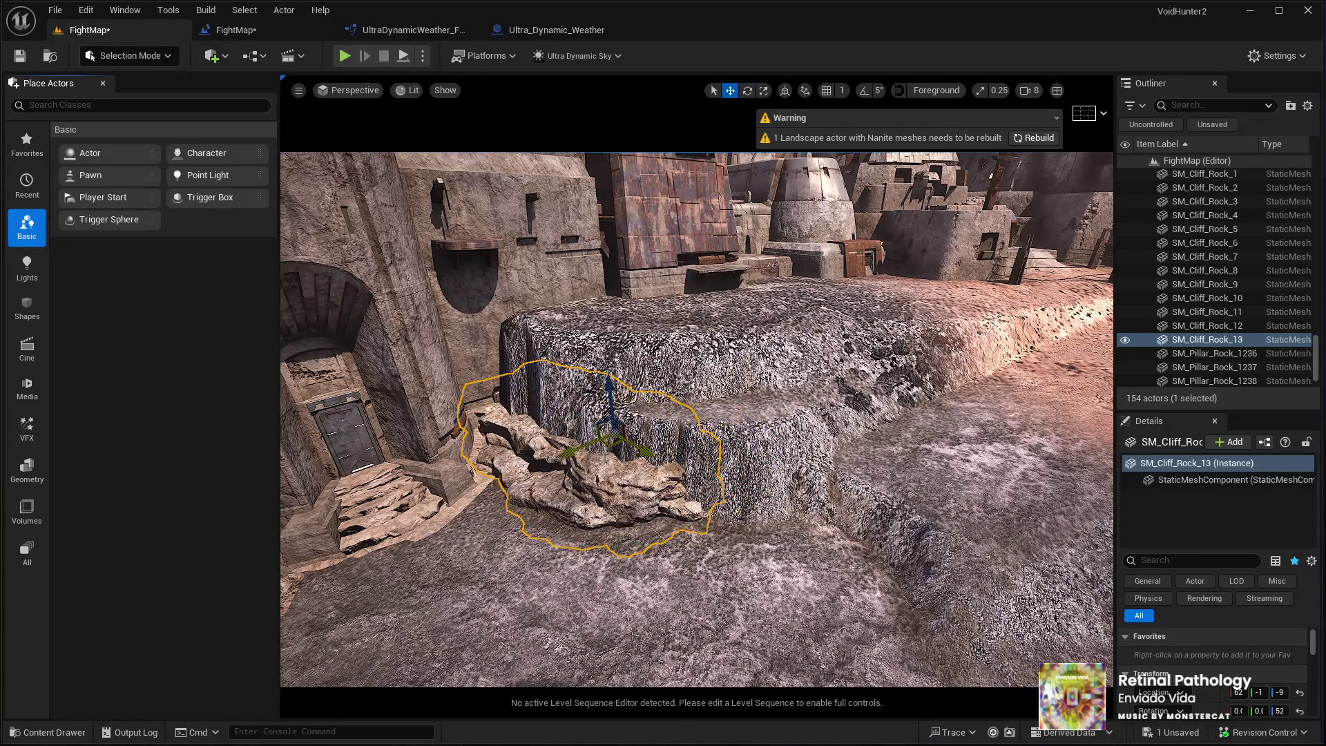
Alt-drag a further copy of the rock against the ledge and raise it upward
alt+drag(609, 415, 615, 376)
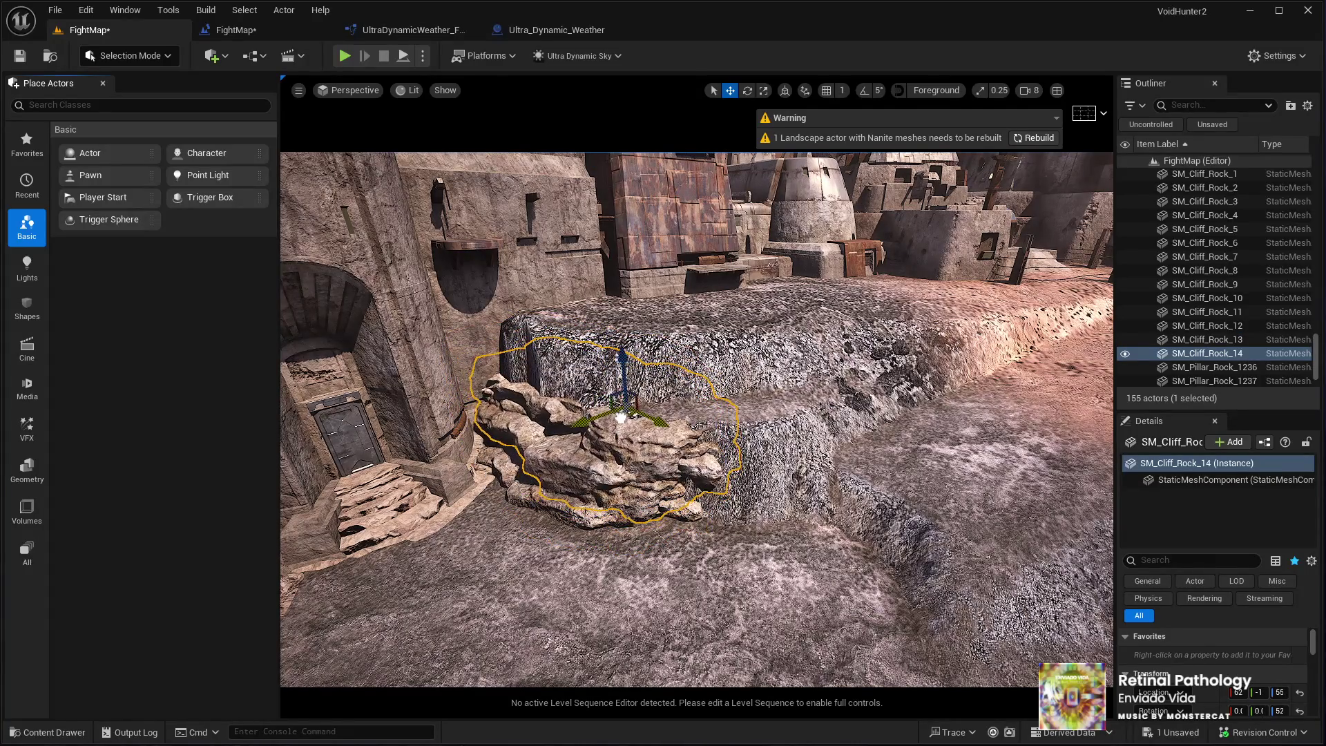
key(r)
key(e)
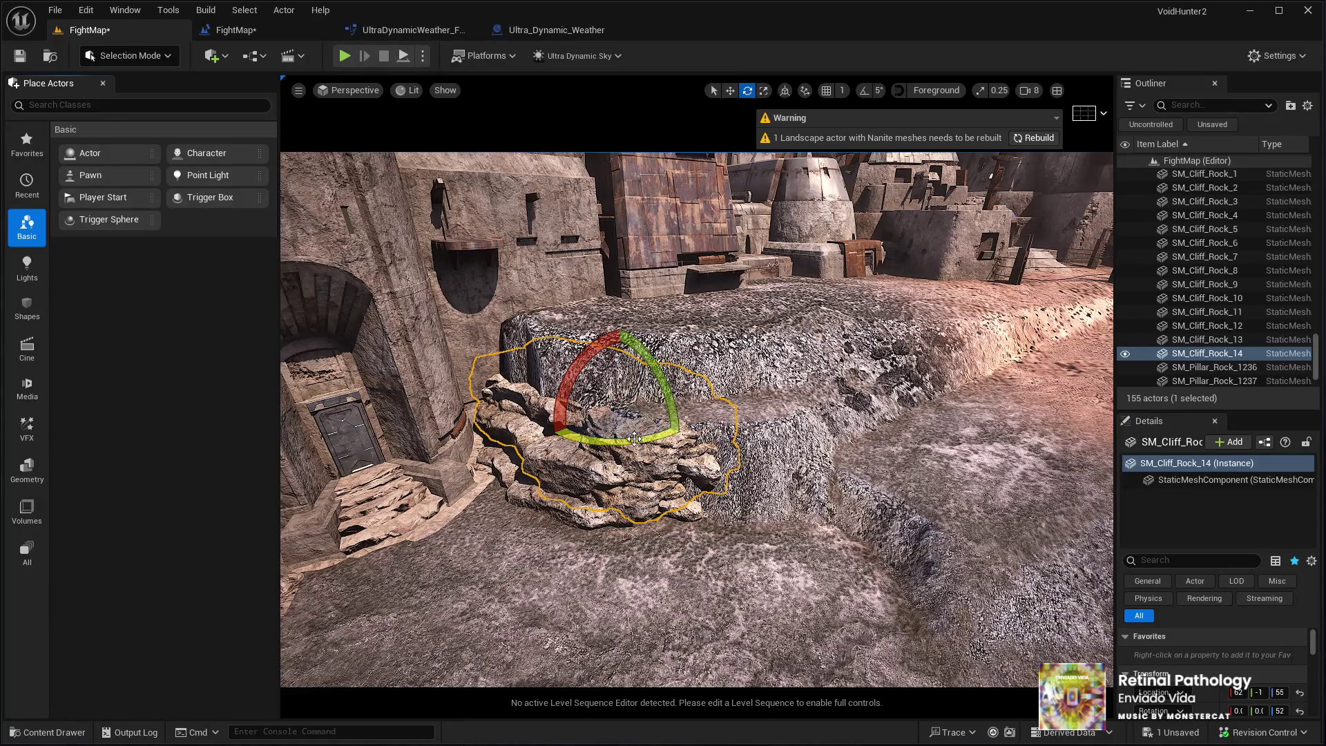
key(w)
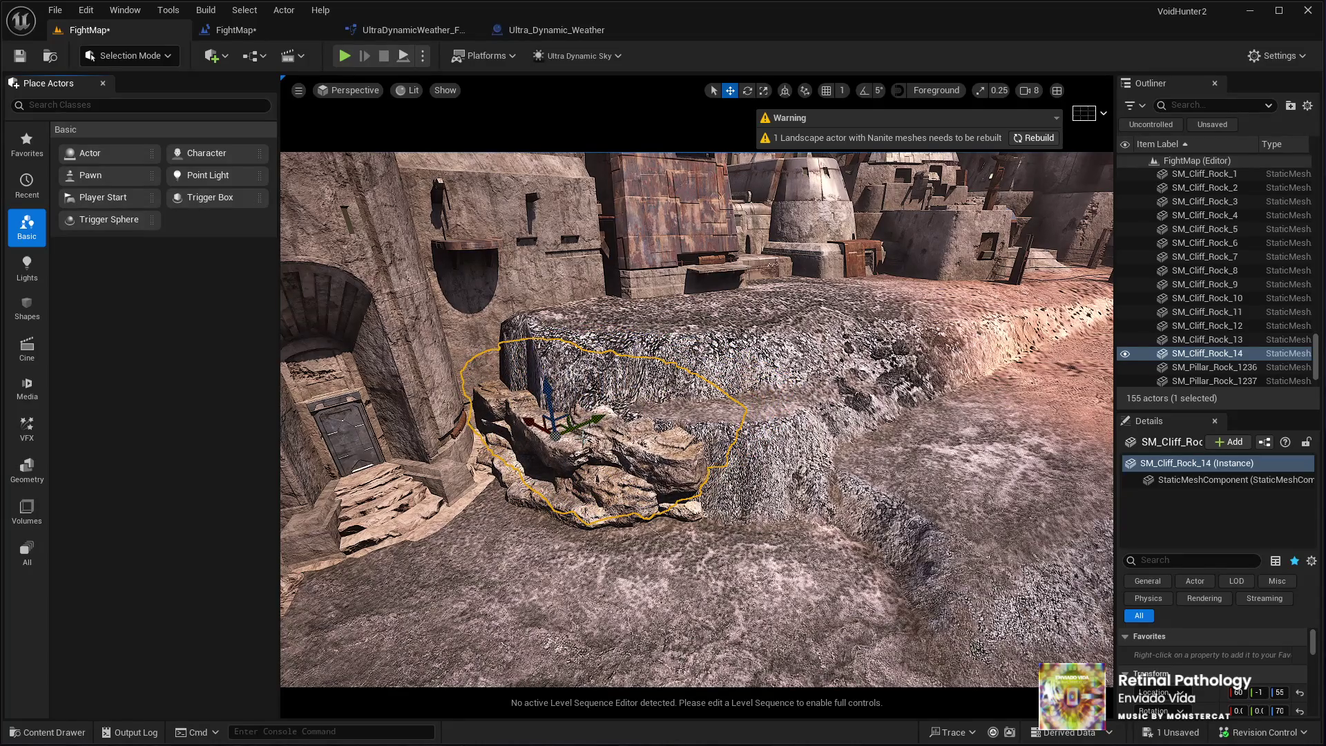
mouse_move(548, 407)
mouse_down()
mouse_move(546, 335)
mouse_move(552, 364)
mouse_up()
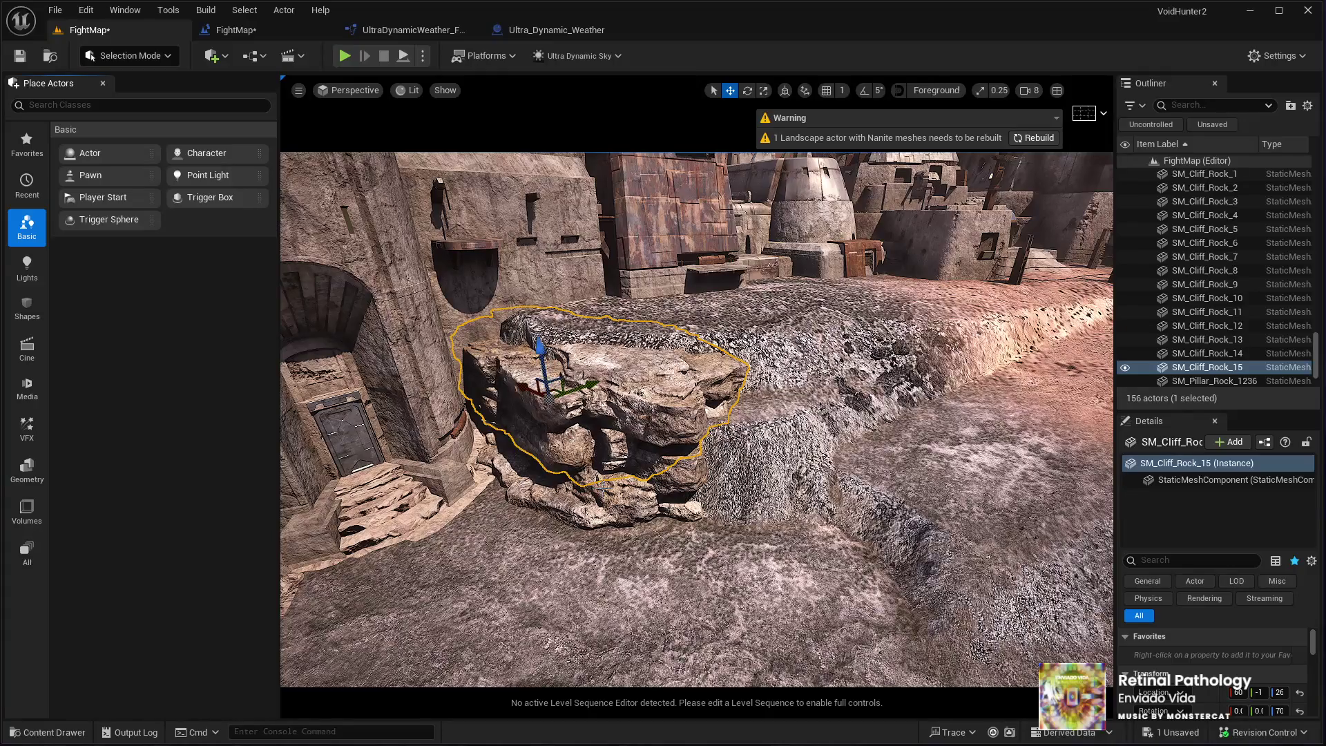
Turn the selected cliff rock slightly, raise it a little and shift it across the ground
key(e)
mouse_move(545, 444)
mouse_down()
mouse_move(522, 417)
mouse_move(680, 390)
mouse_up()
key(w)
drag(696, 345, 696, 320)
key(f)
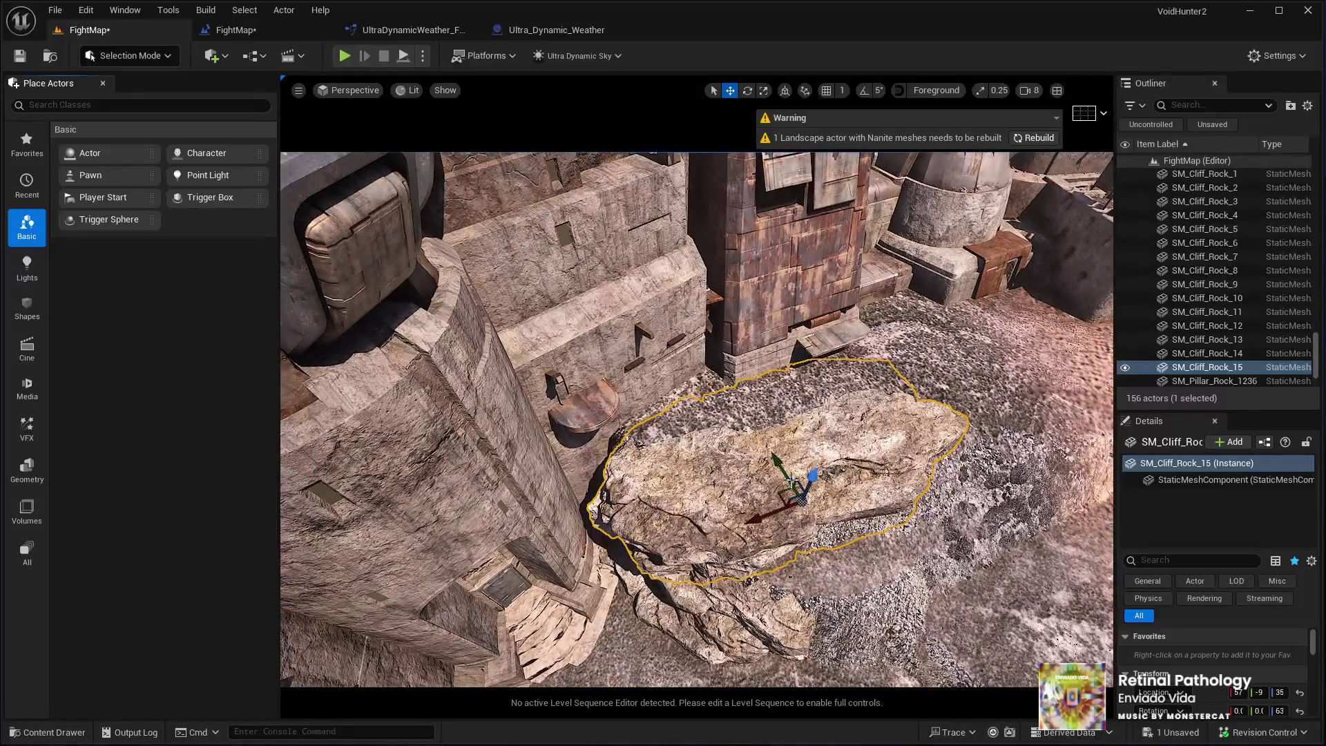
mouse_move(801, 491)
mouse_down()
mouse_move(784, 463)
mouse_move(791, 433)
mouse_up()
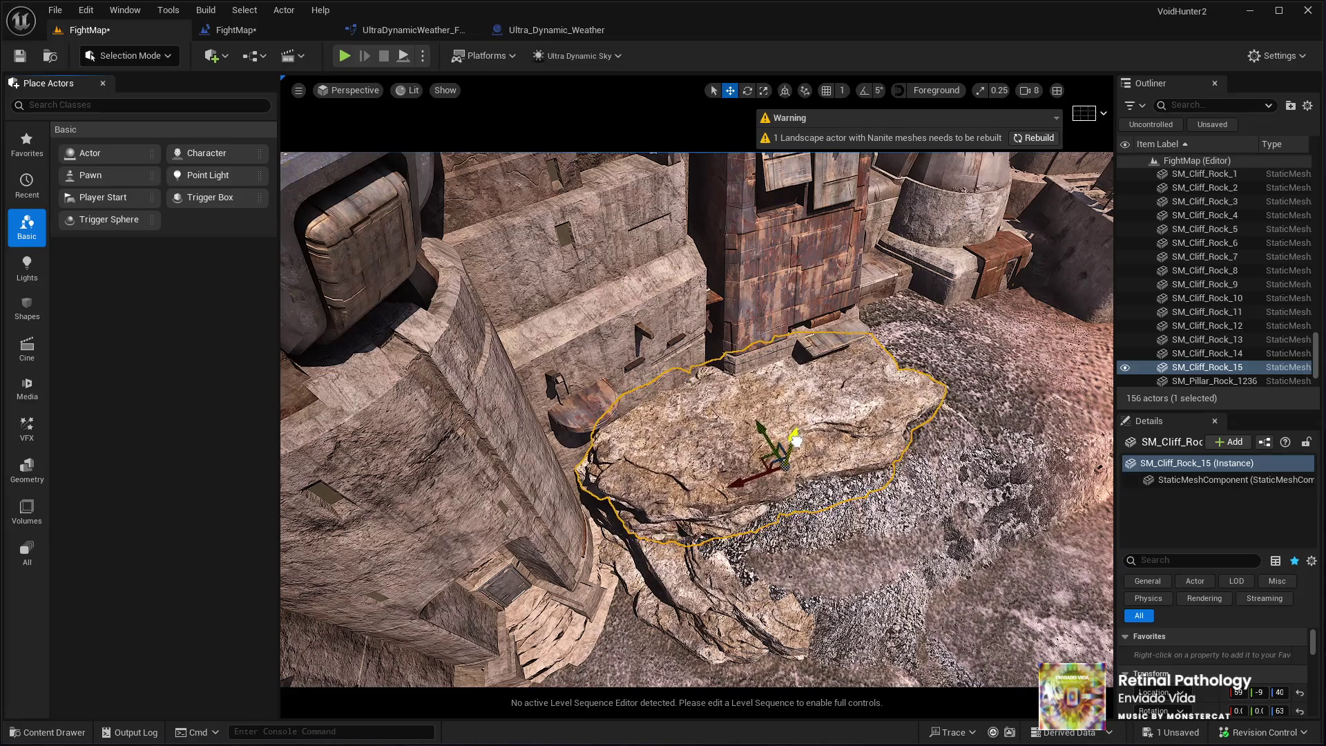
key(f)
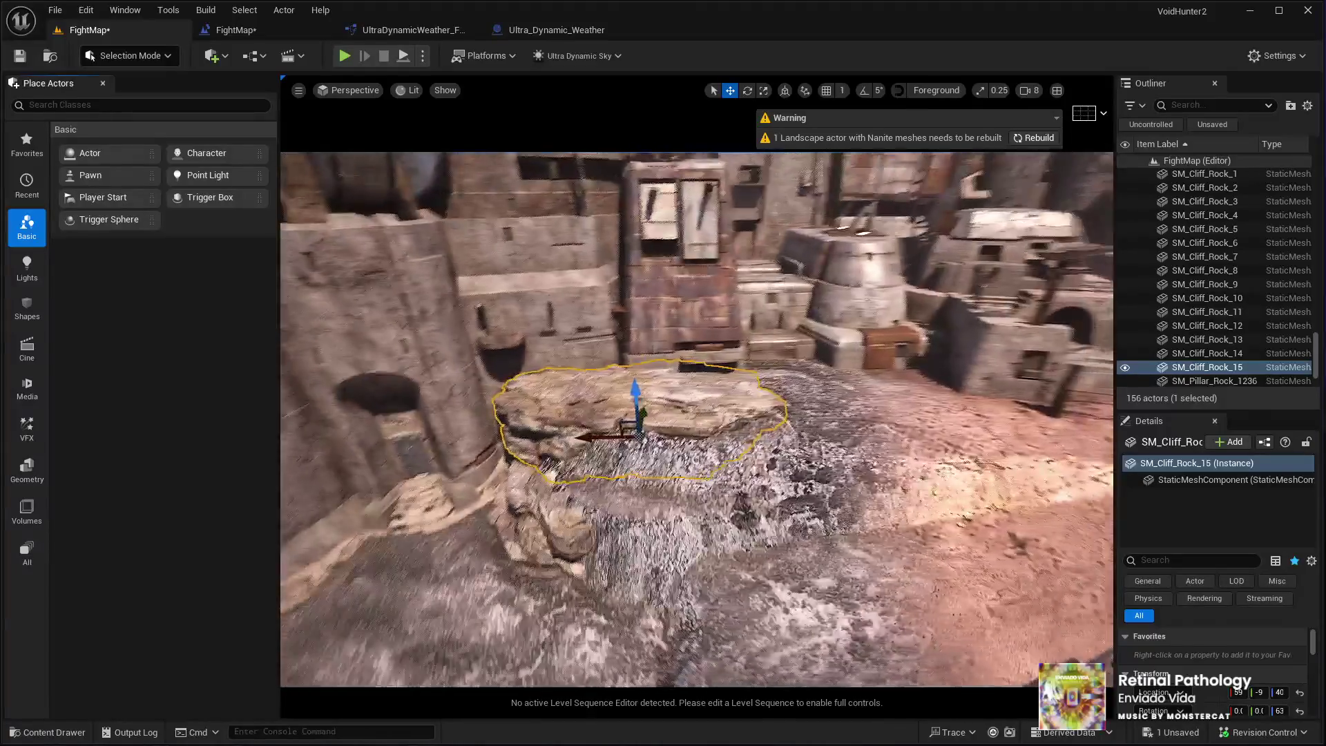
Duplicate the rock, move the copy right, rotate it on its vertical axis and raise it slightly
key(ctrl+d)
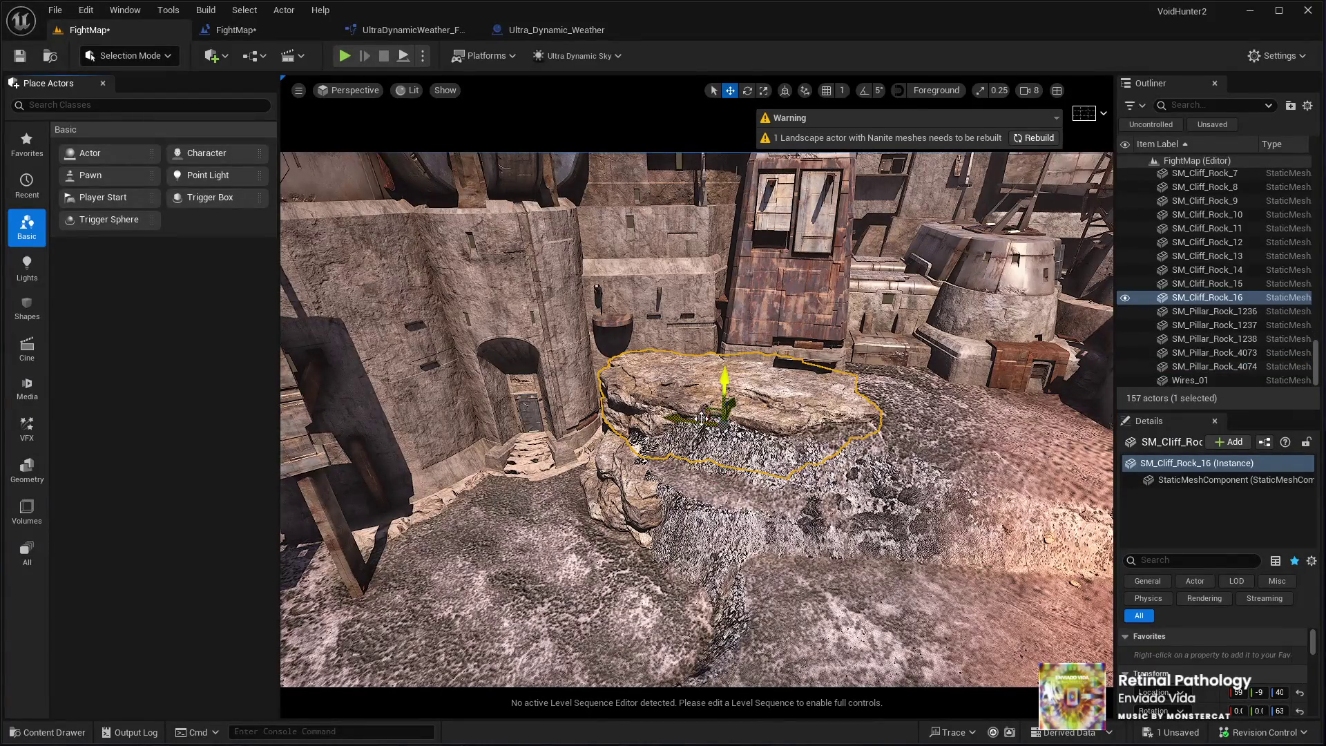
drag(714, 416, 764, 455)
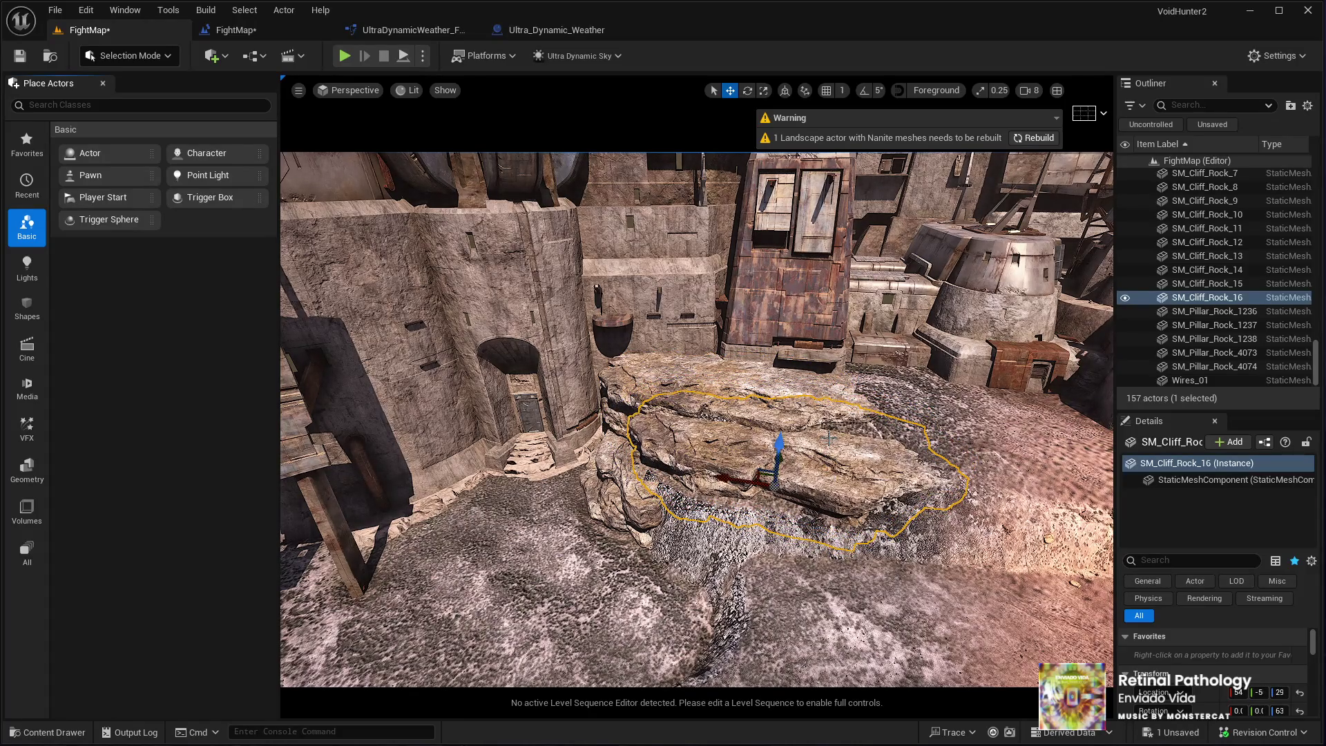
key(e)
mouse_move(697, 473)
mouse_down()
mouse_move(835, 520)
mouse_move(778, 470)
mouse_up()
key(w)
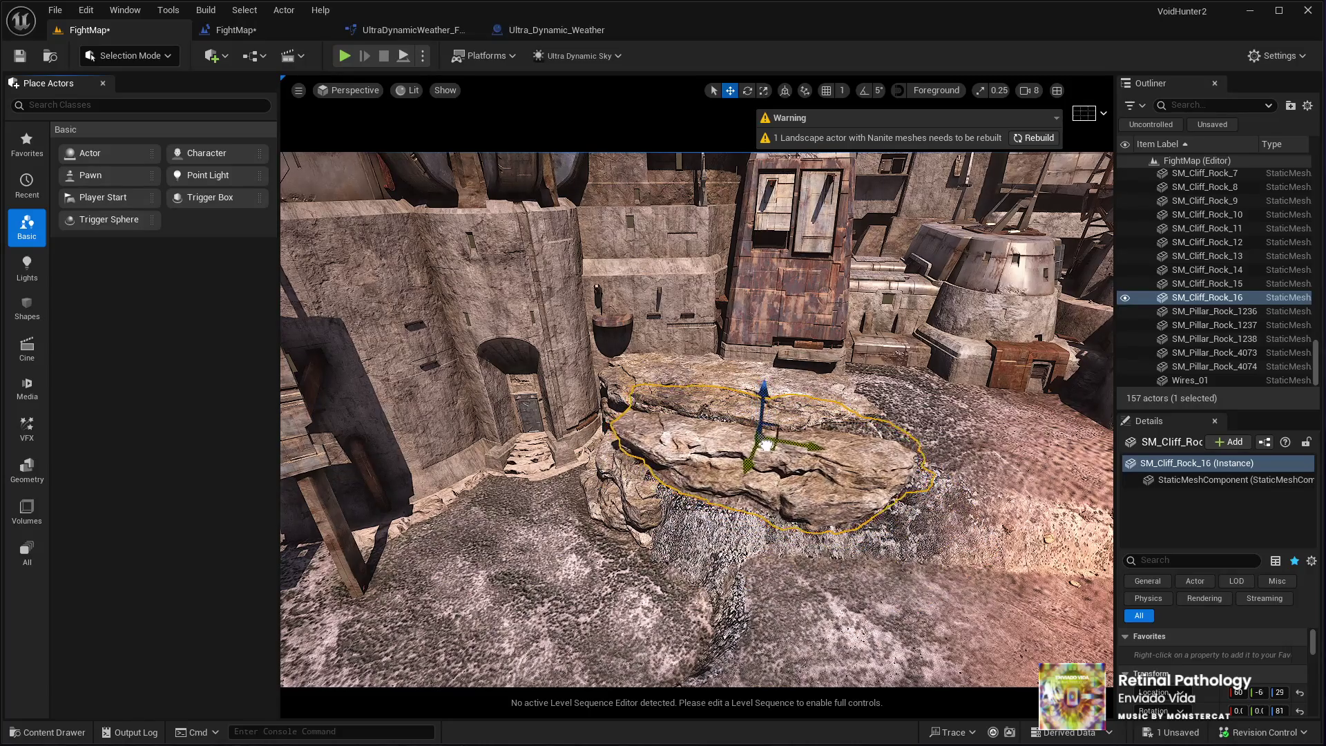
drag(780, 446, 704, 456)
scroll(681, 421, up, 5)
mouse_move(714, 409)
mouse_down()
mouse_move(714, 397)
mouse_move(649, 403)
mouse_move(711, 450)
mouse_up()
Duplicate the rock again and settle the new copy forward and up onto the ledge
key(ctrl+d)
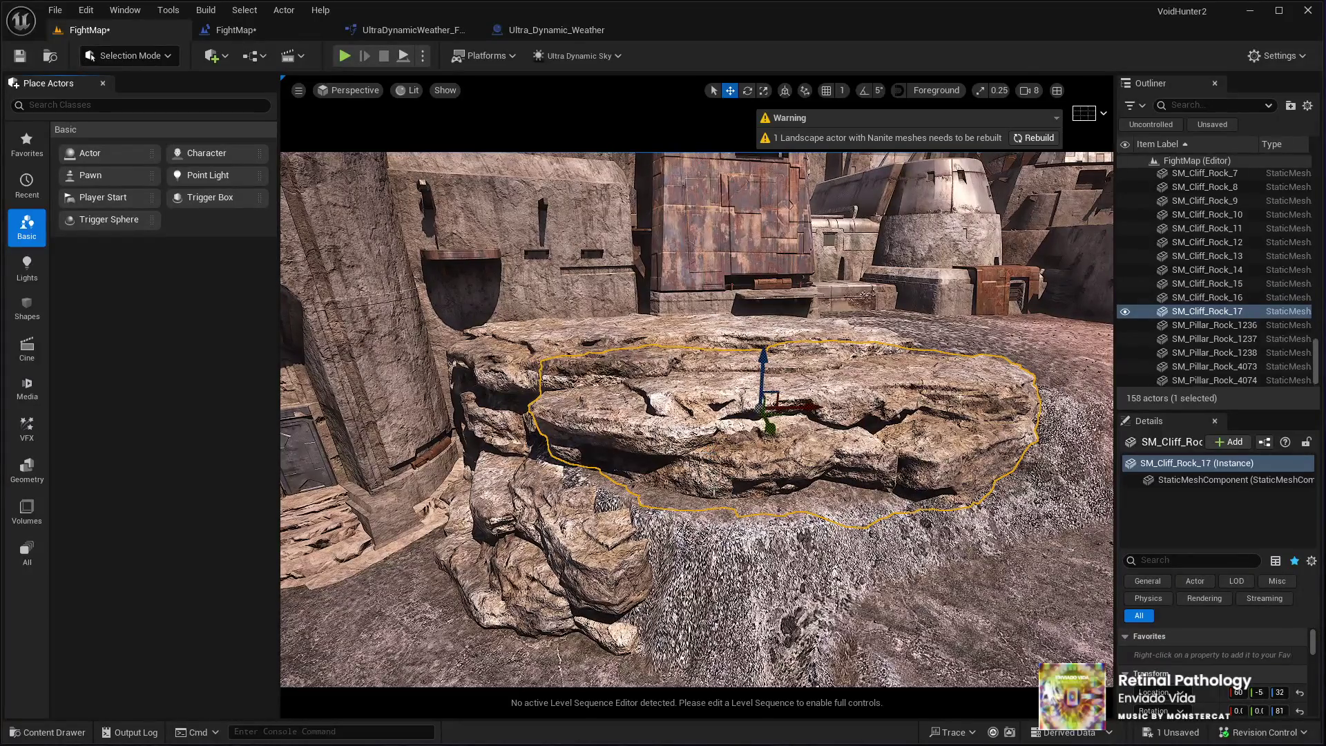
drag(771, 355, 762, 398)
drag(774, 450, 760, 485)
mouse_move(756, 432)
mouse_down()
mouse_move(759, 476)
mouse_move(765, 456)
mouse_up()
scroll(765, 456, down, 5)
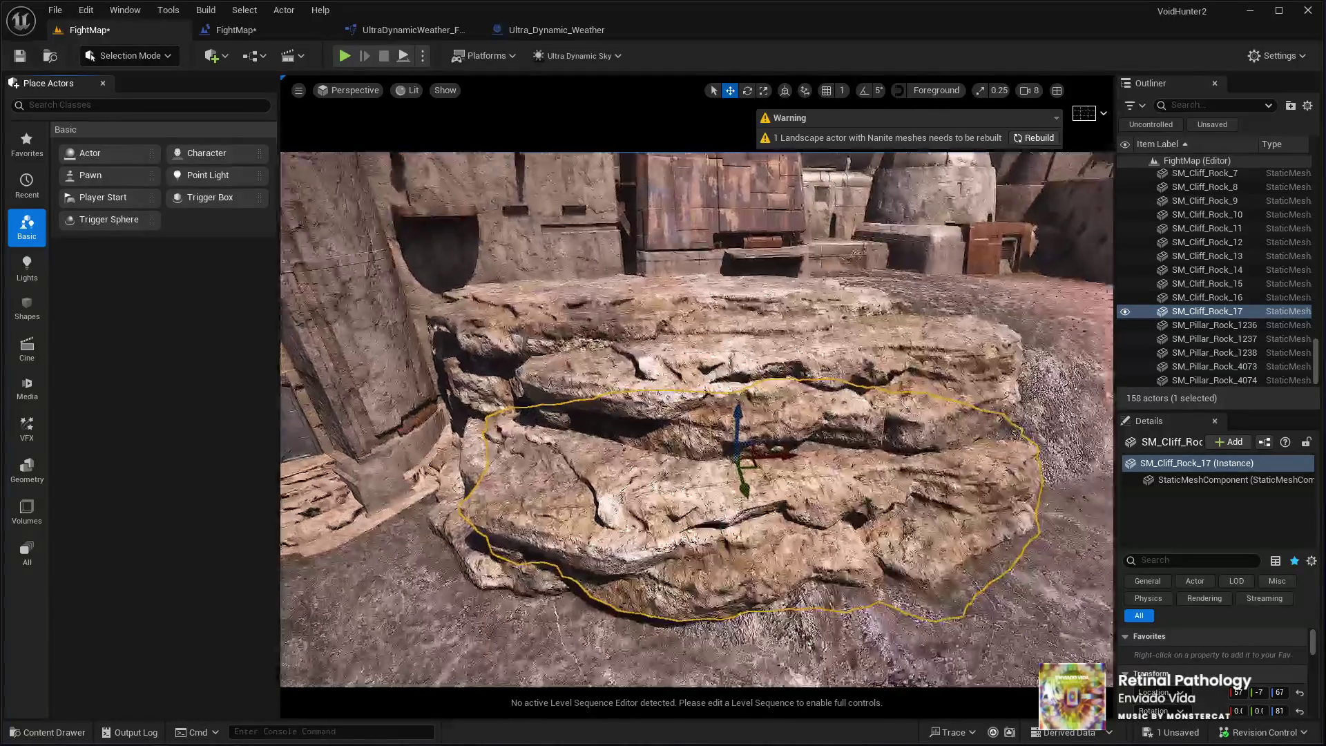
scroll(773, 482, up, 5)
key(e)
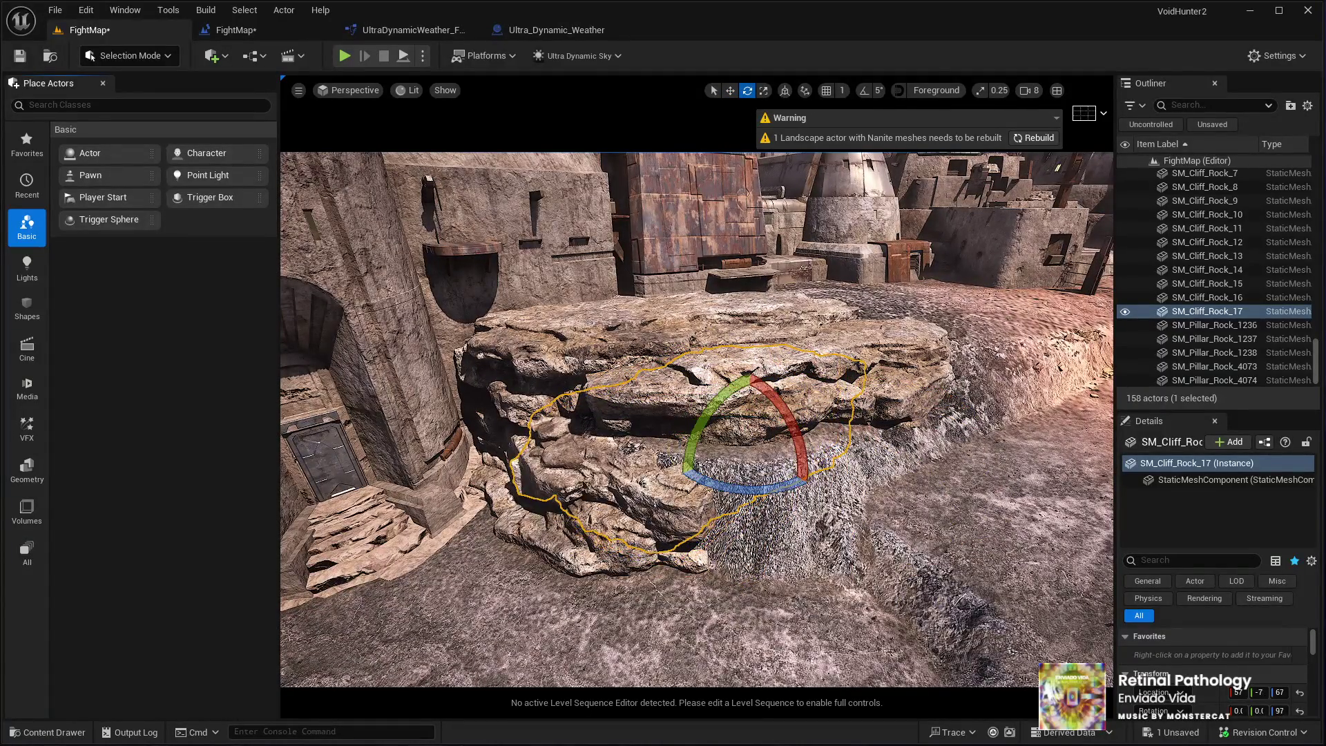
key(w)
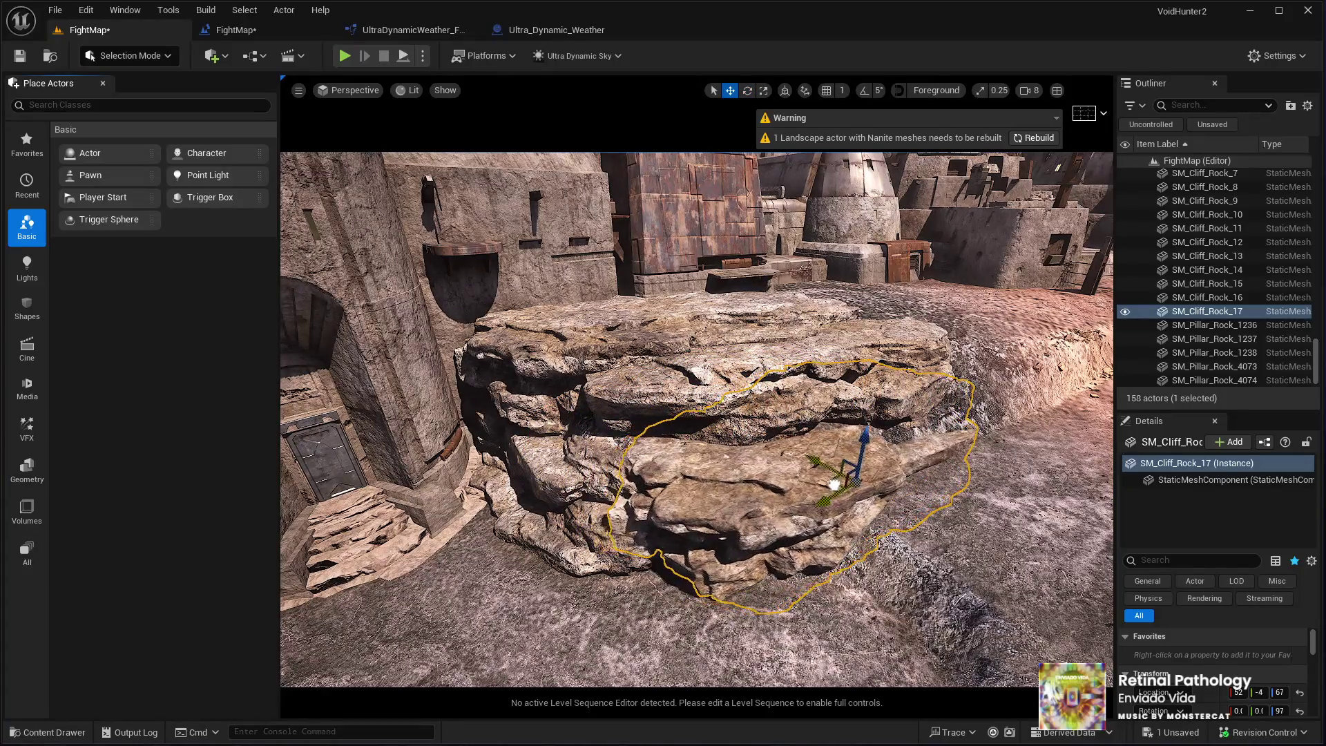
drag(834, 484, 836, 489)
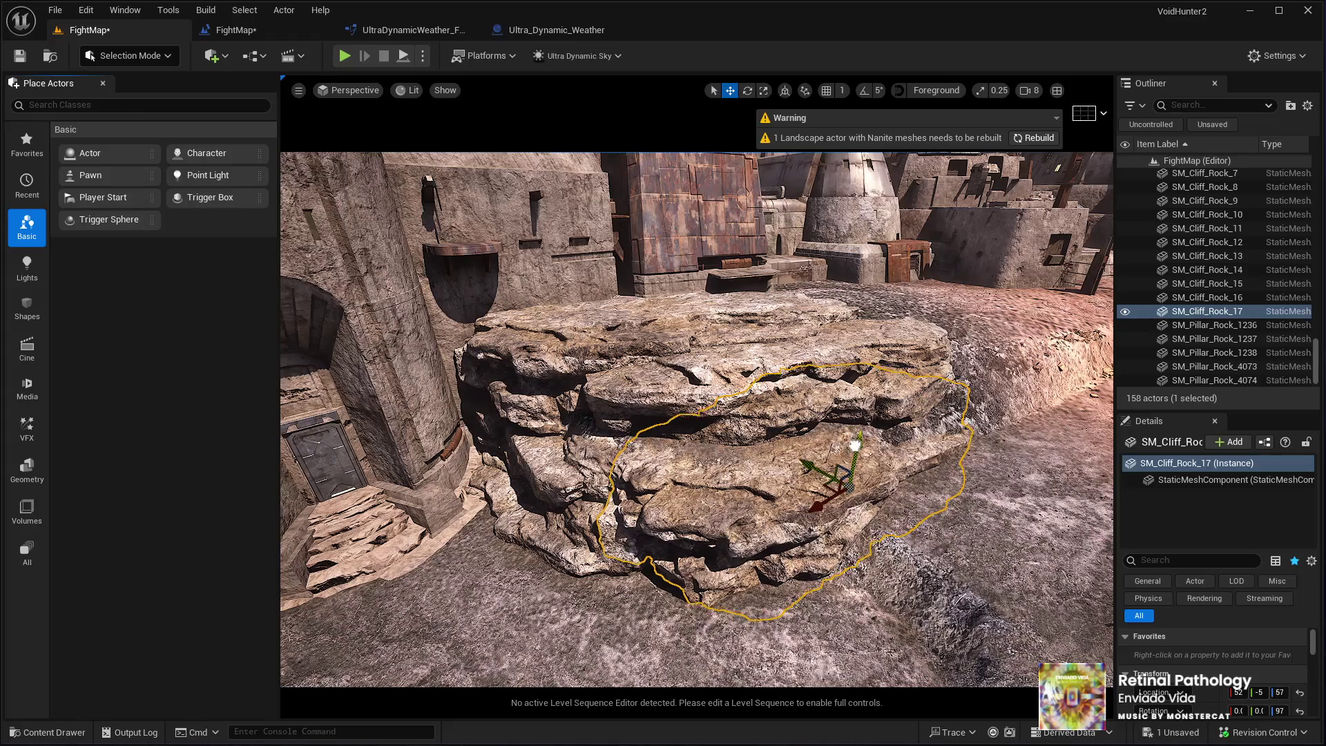
Add another rock copy by the cliff wall, turn it slightly and slide it left on the ground
mouse_move(854, 447)
mouse_down()
mouse_move(746, 449)
mouse_move(744, 529)
mouse_up()
key(ctrl+d)
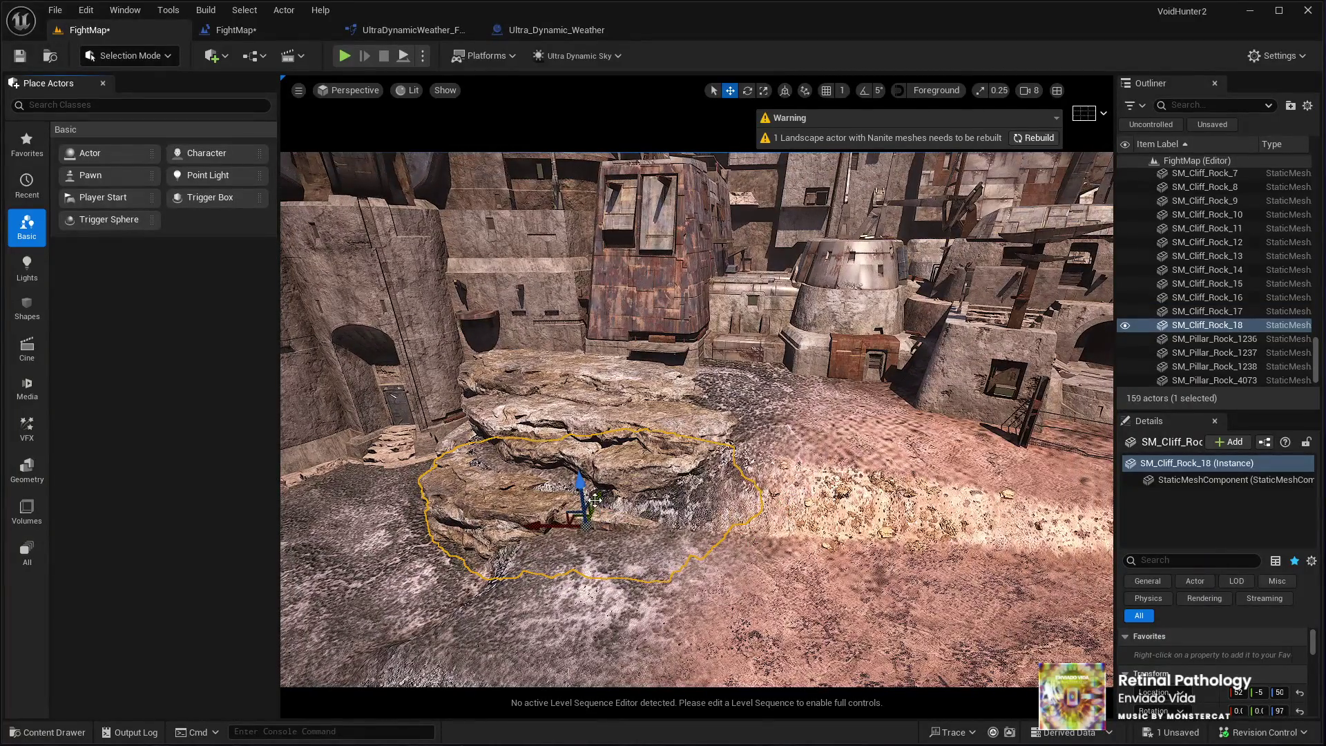
mouse_move(584, 487)
mouse_down()
mouse_move(585, 469)
mouse_move(594, 507)
mouse_move(774, 533)
mouse_up()
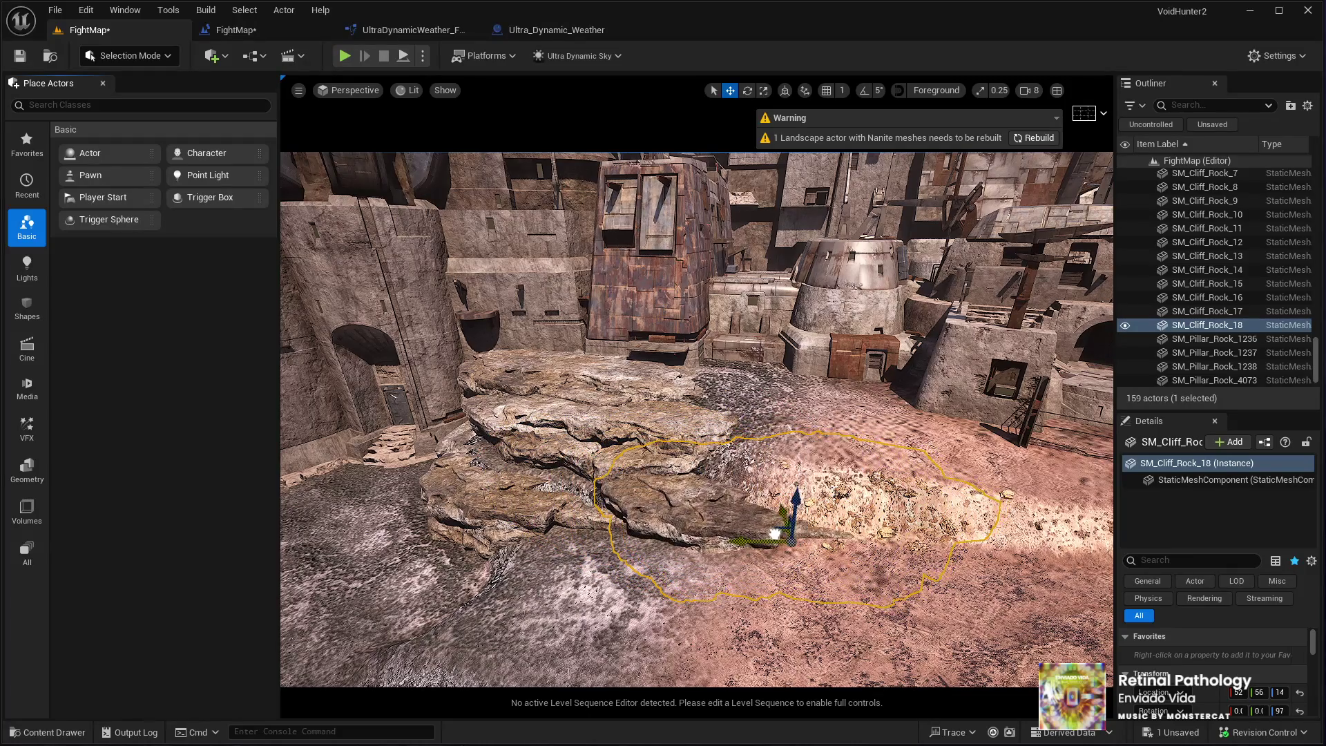
key(e)
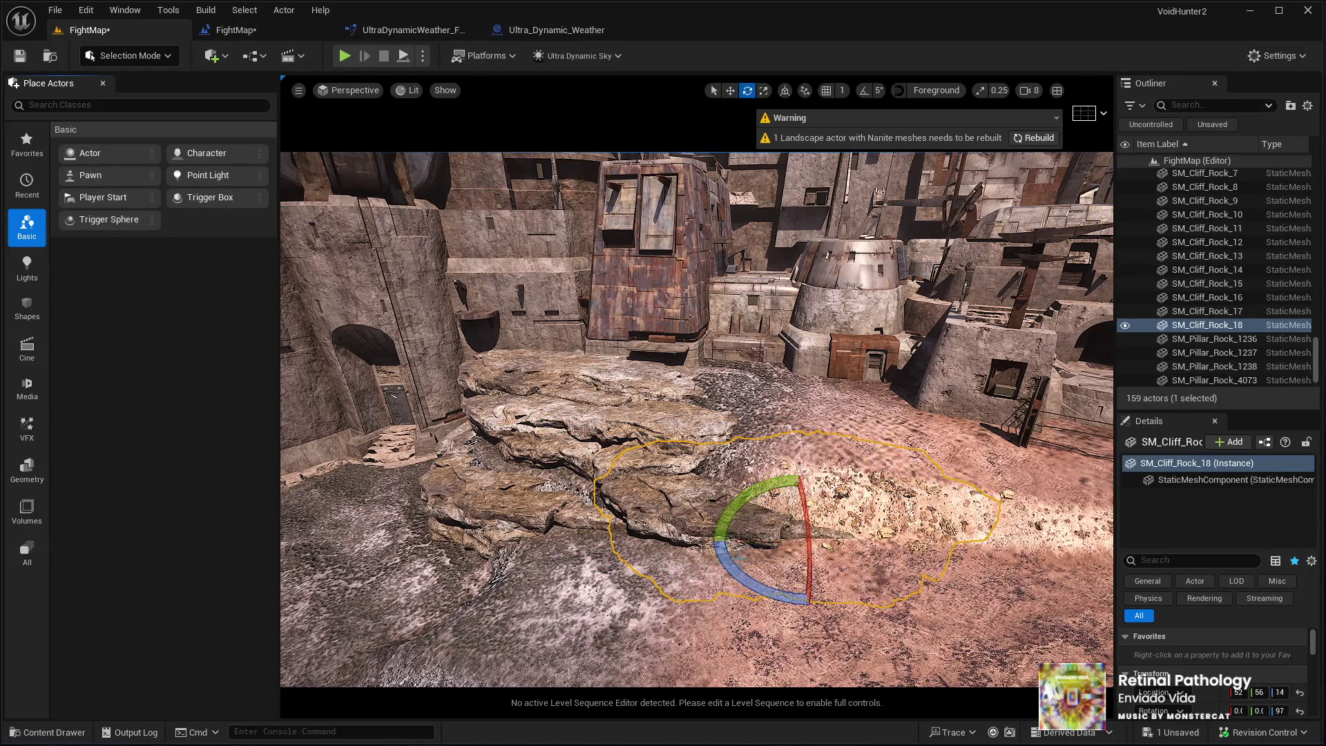
drag(718, 535, 737, 650)
key(w)
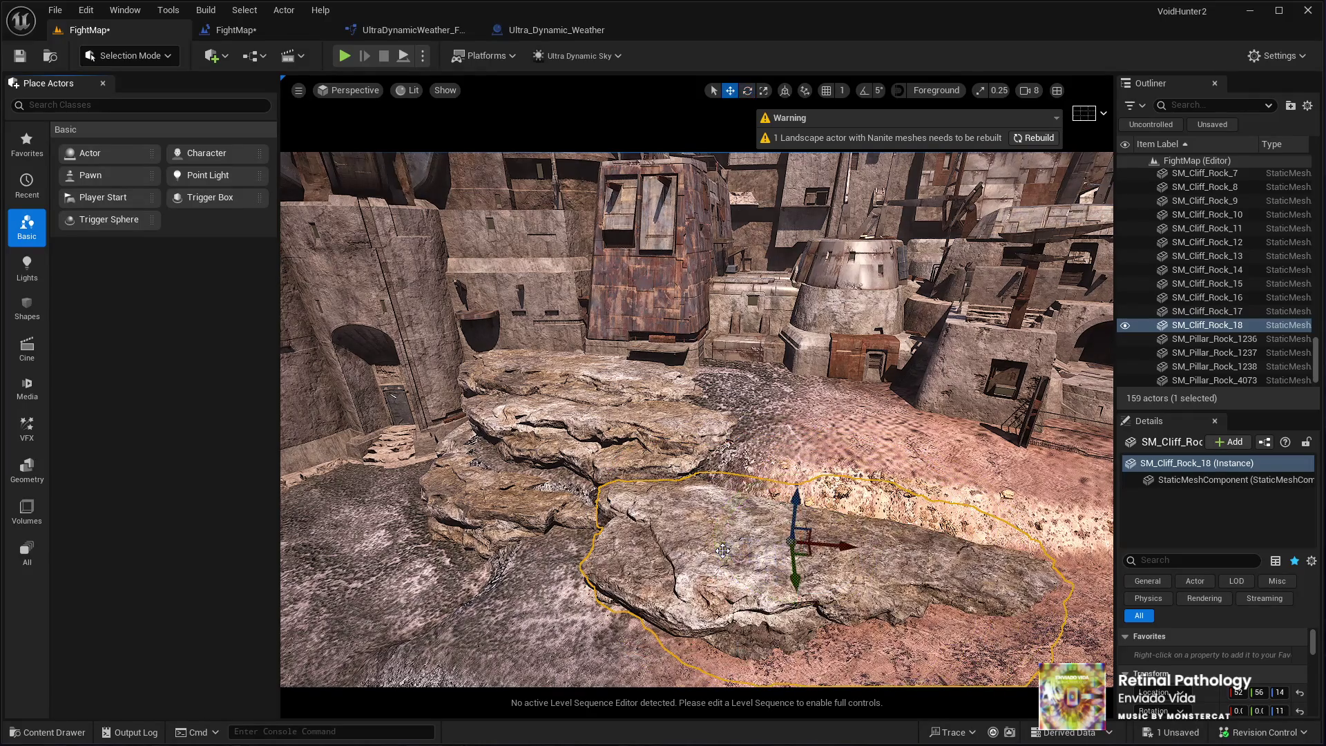
key(e)
key(w)
mouse_move(791, 521)
mouse_down()
mouse_move(773, 523)
mouse_move(770, 475)
mouse_move(837, 496)
mouse_move(845, 444)
mouse_up()
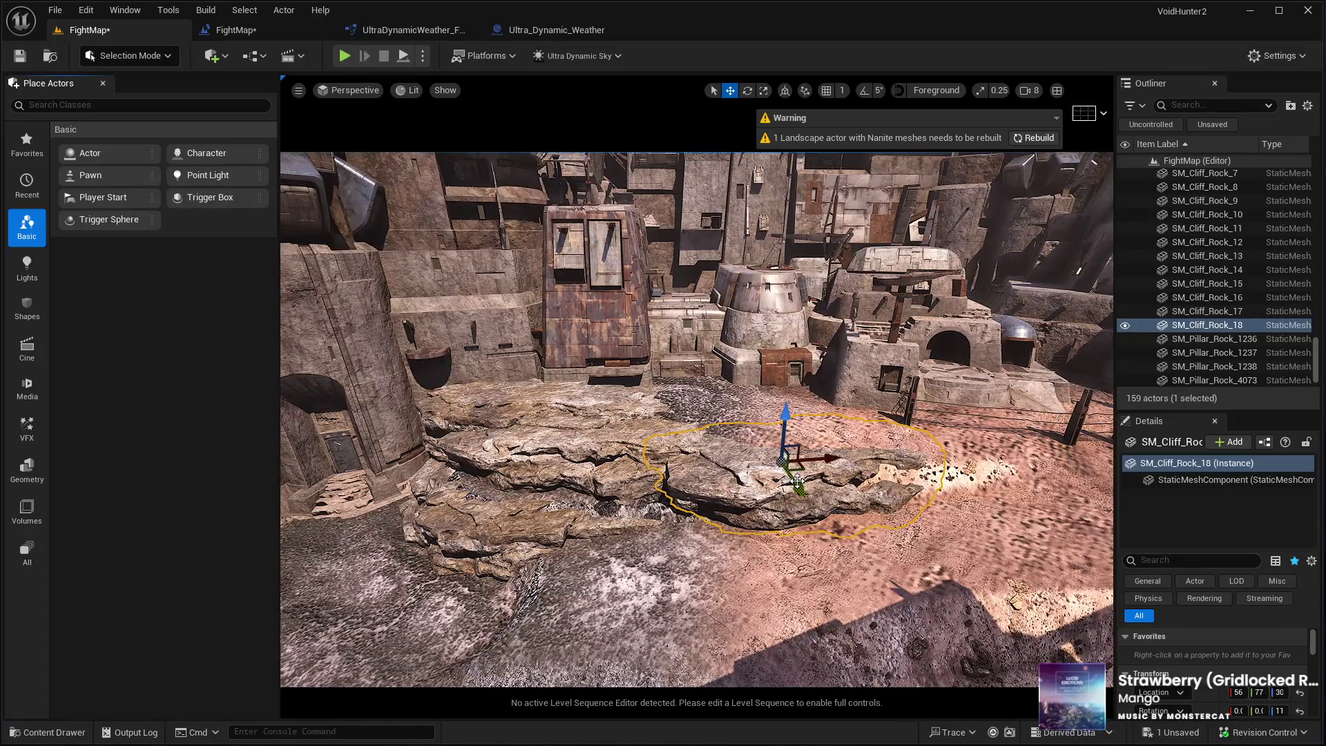
Duplicate the rock, slide the copy left, turn it and lower it toward the front
key(ctrl+d)
mouse_move(808, 470)
mouse_down()
mouse_move(646, 455)
mouse_move(658, 417)
mouse_move(660, 432)
mouse_up()
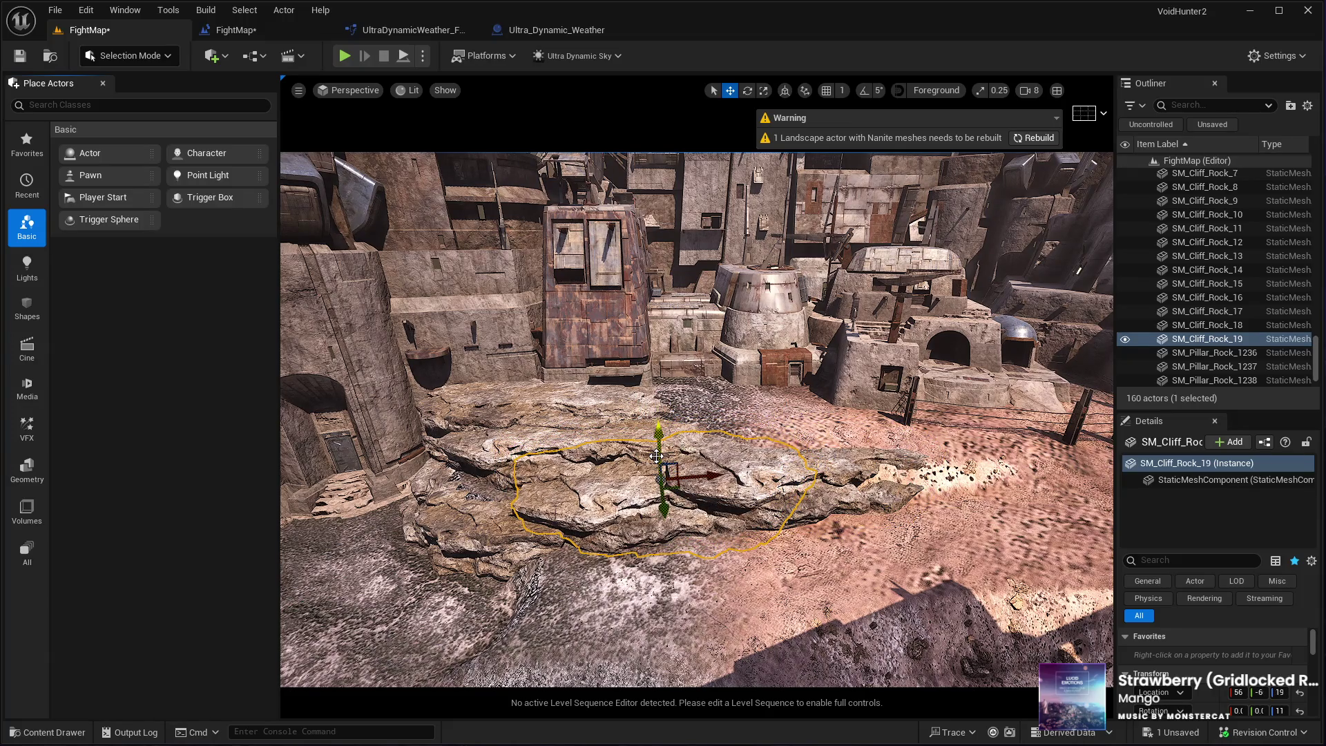
key(e)
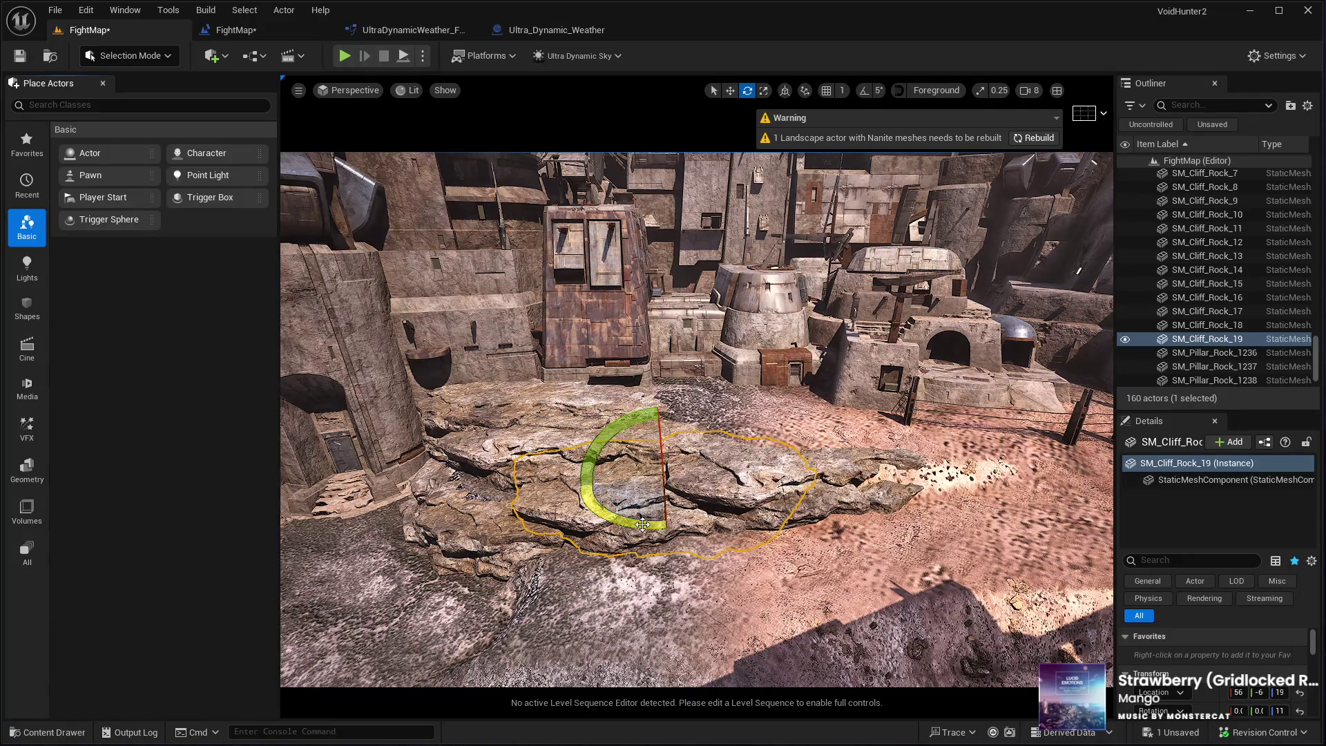
mouse_move(742, 475)
mouse_down()
mouse_move(649, 497)
mouse_move(554, 488)
mouse_up()
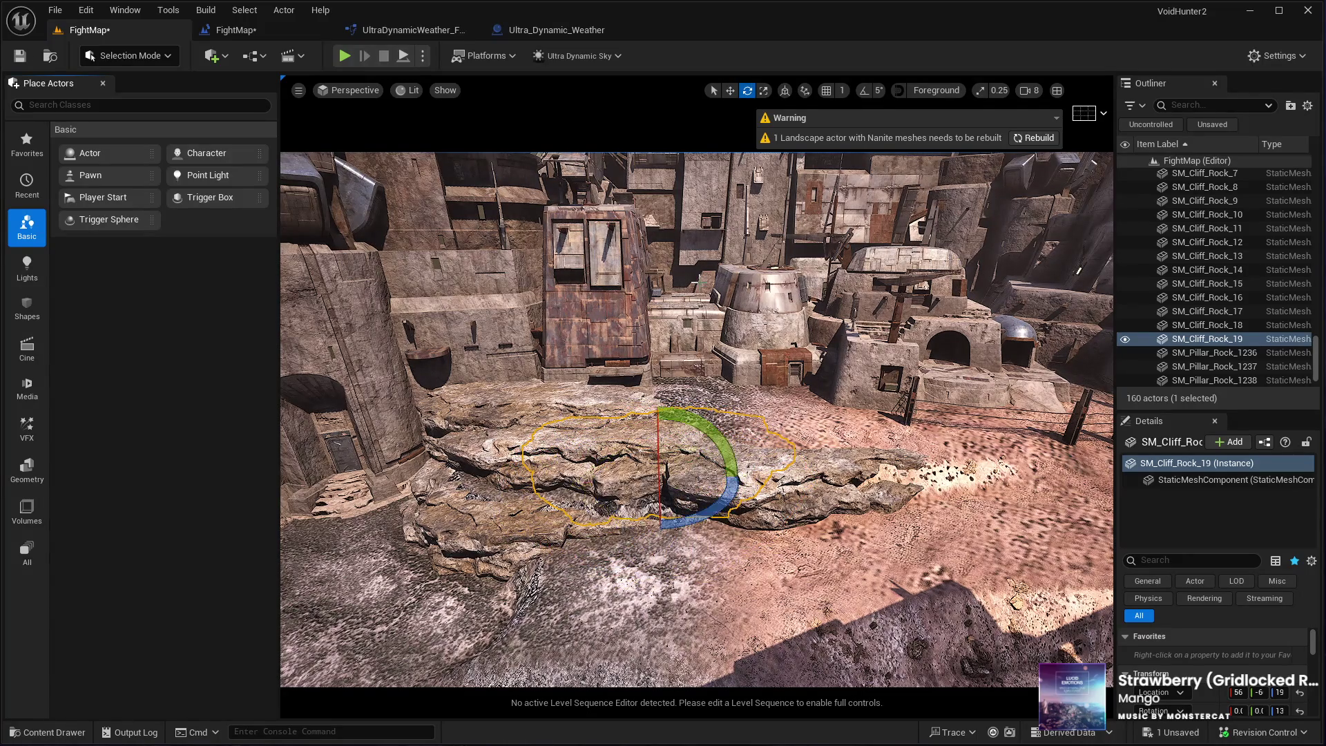
click(730, 91)
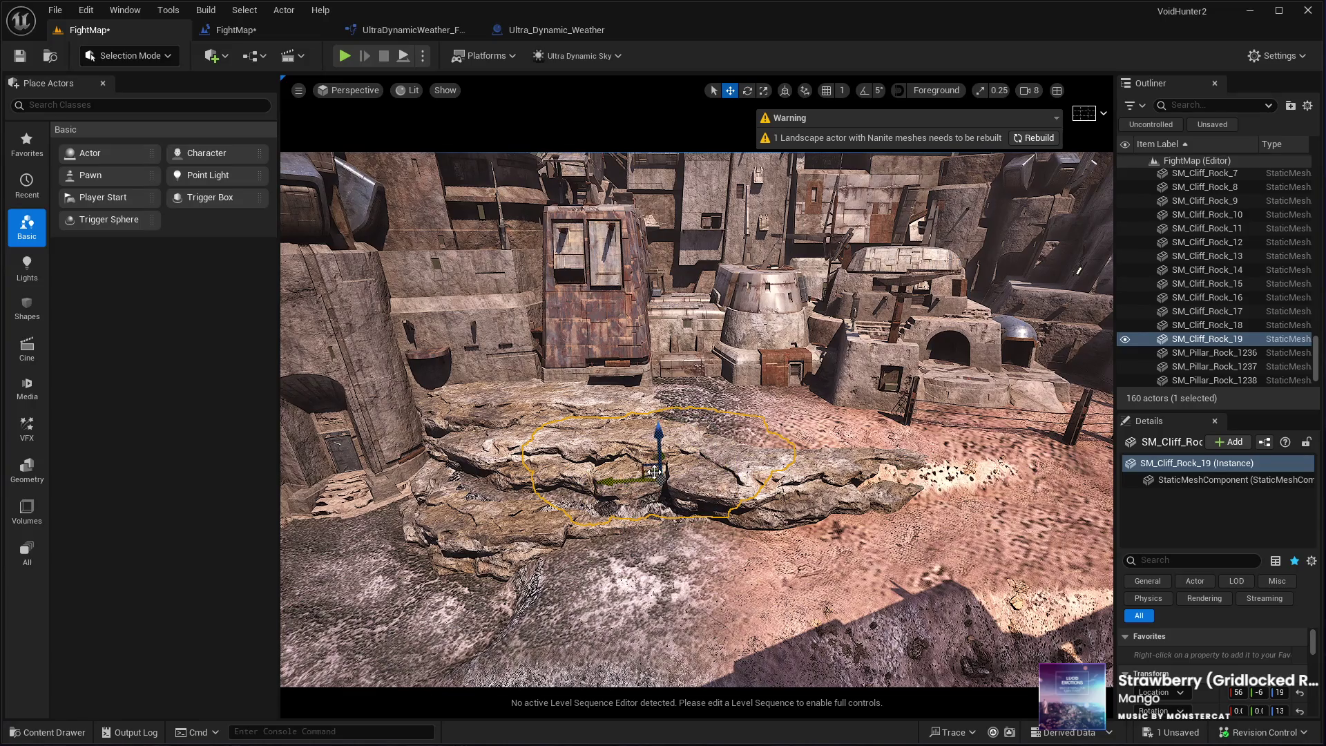
mouse_move(654, 472)
mouse_down()
mouse_move(663, 514)
mouse_move(669, 489)
mouse_up()
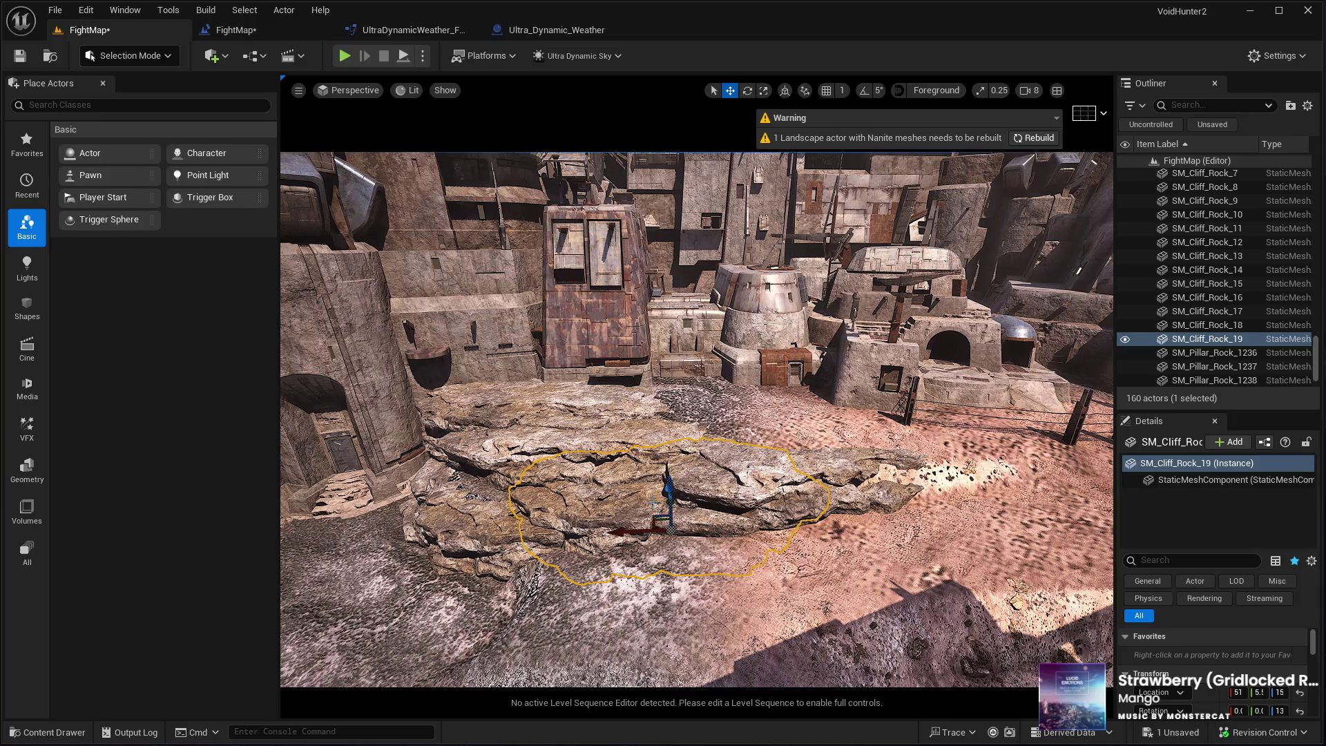
key(w)
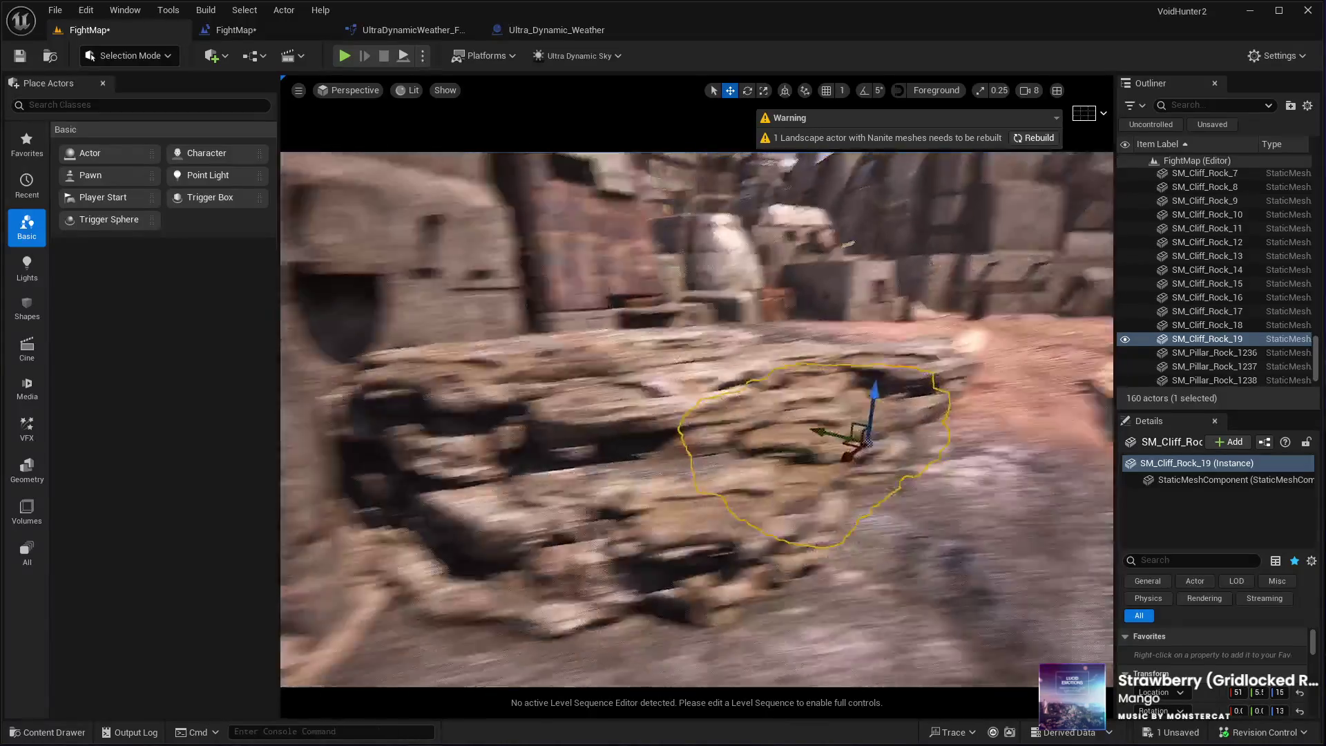
key(w)
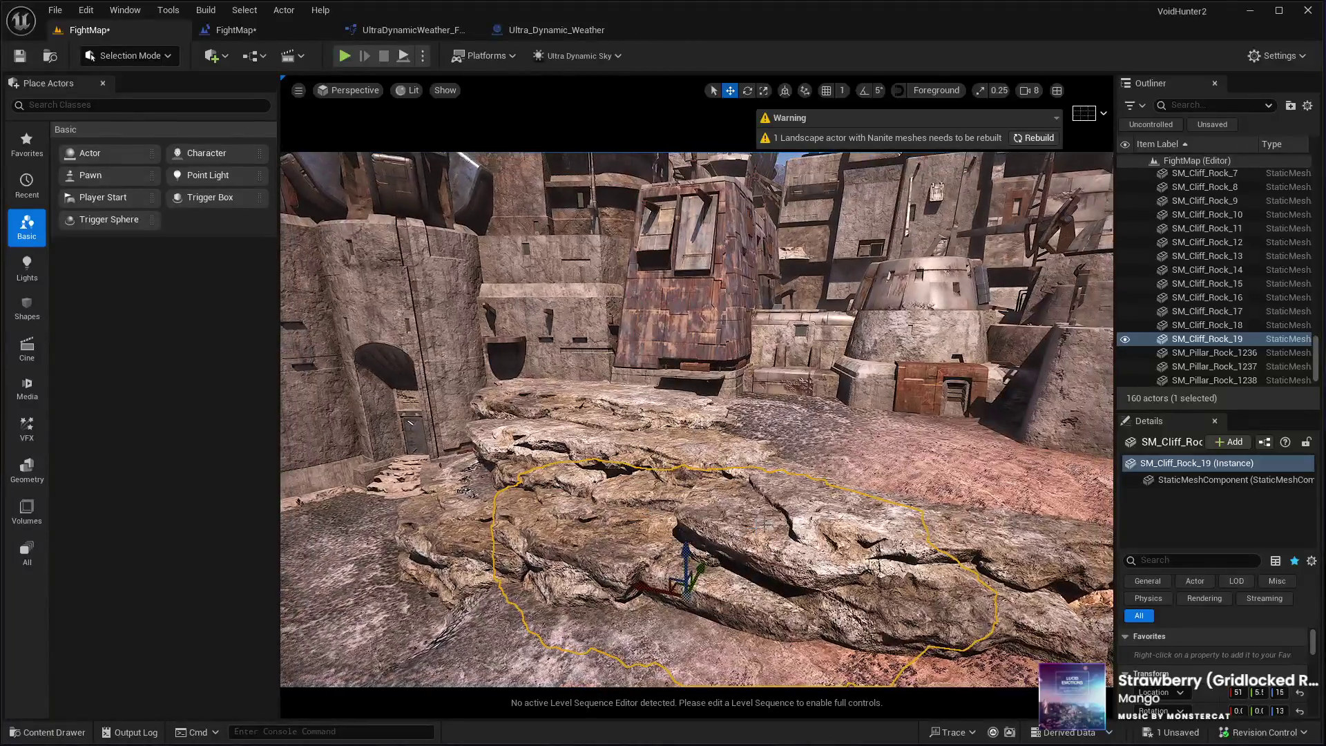
Duplicate neighbouring rock SM_Cliff_Rock_18 twice more to extend the low ledge
click(915, 524)
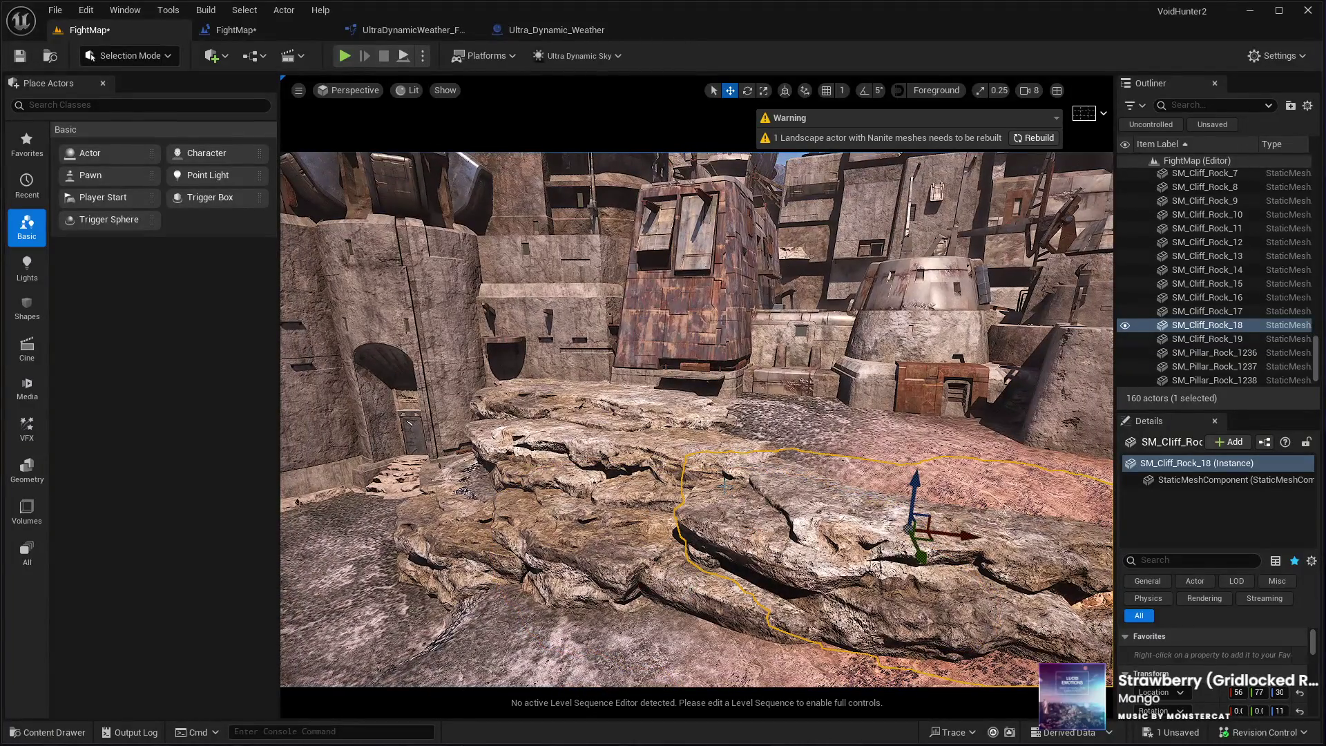
key(ctrl+d)
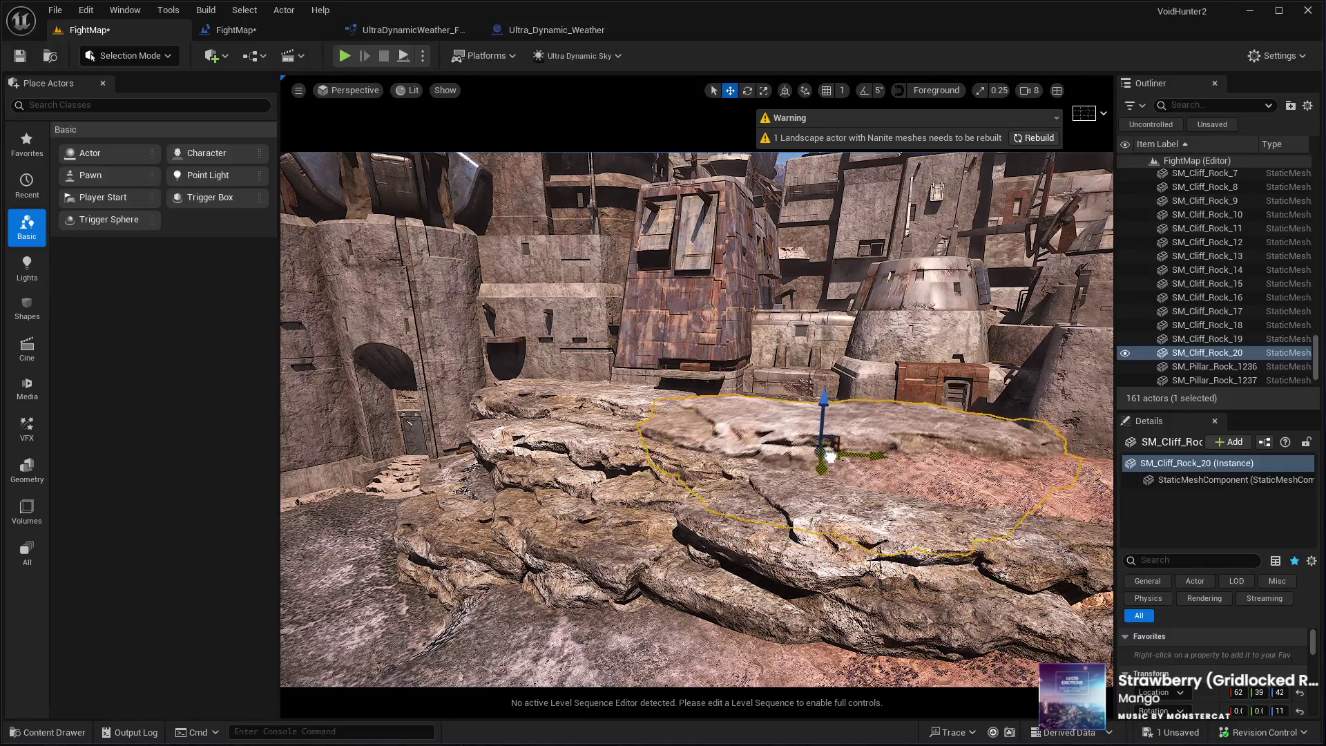
key(s)
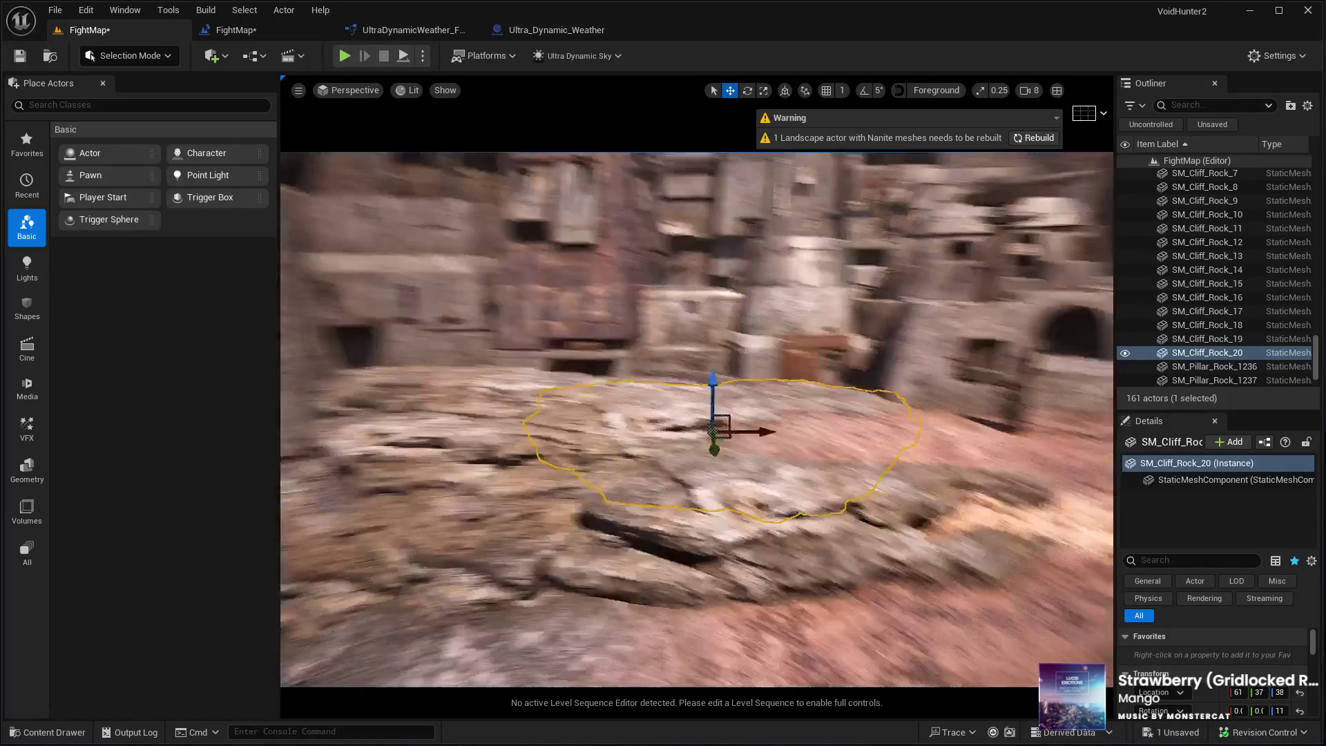
key(w)
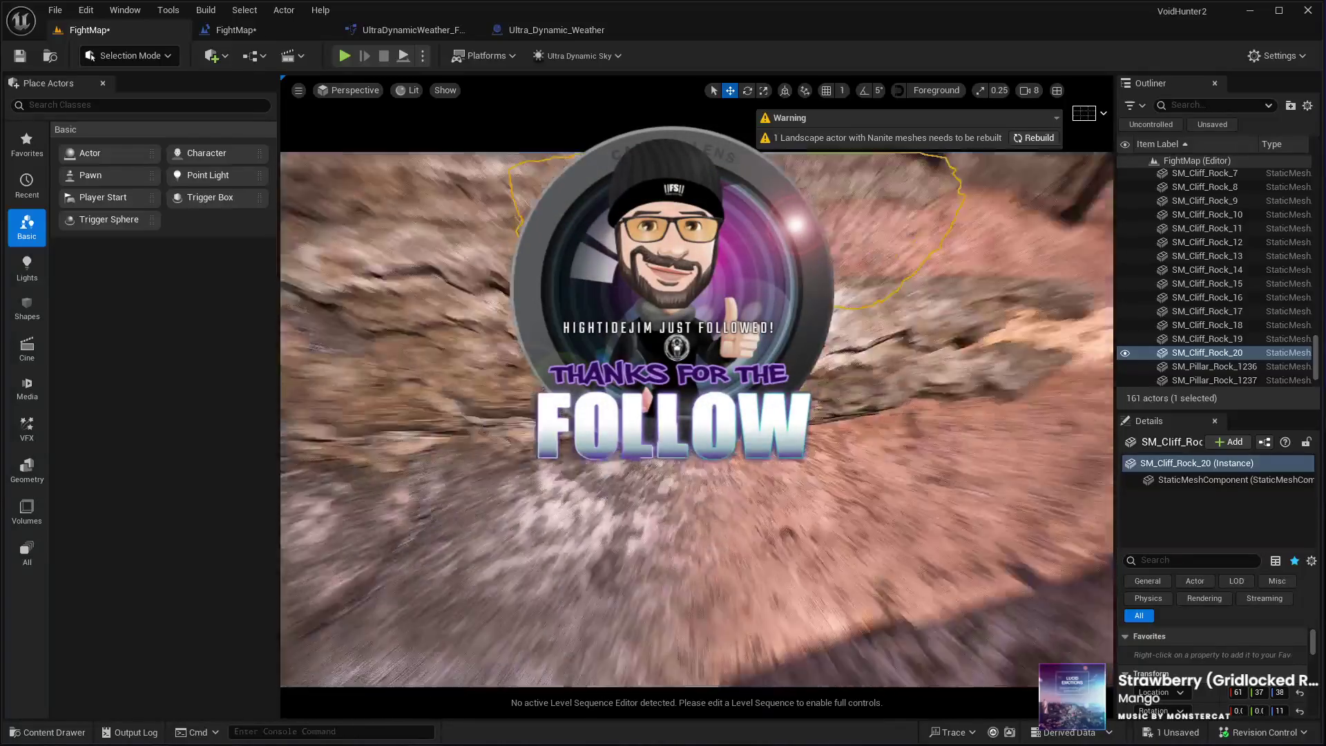
key(s)
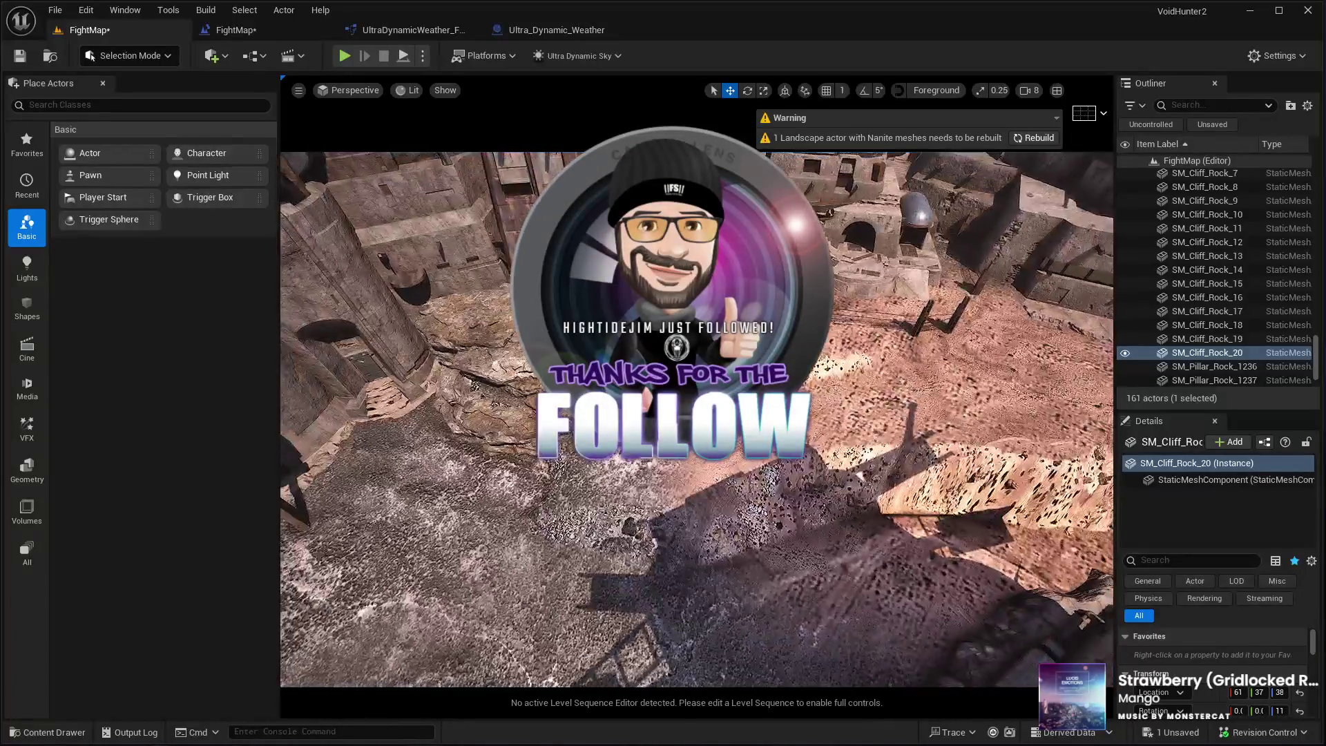
key(ctrl+d)
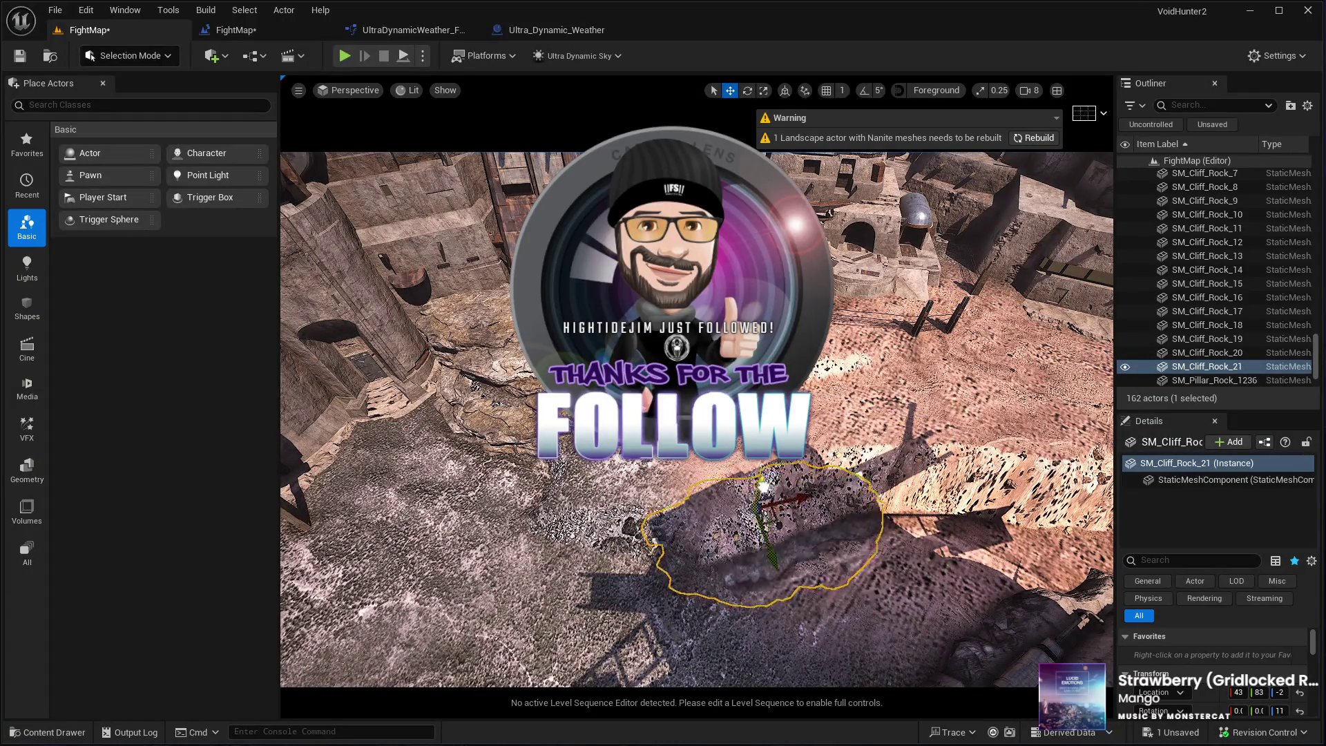
Nudge SM_Cliff_Rock_21 slightly upward while checking its placement up close
drag(763, 484, 764, 476)
key(s)
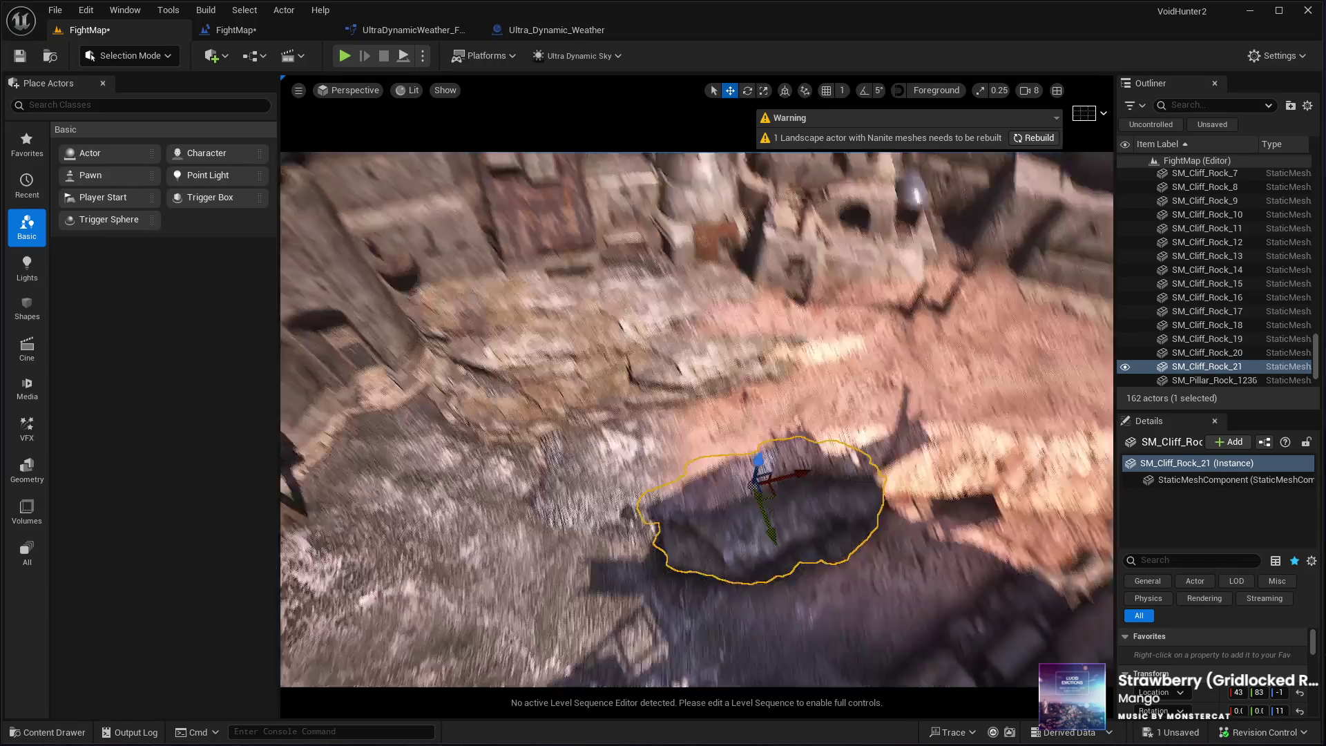
key(w)
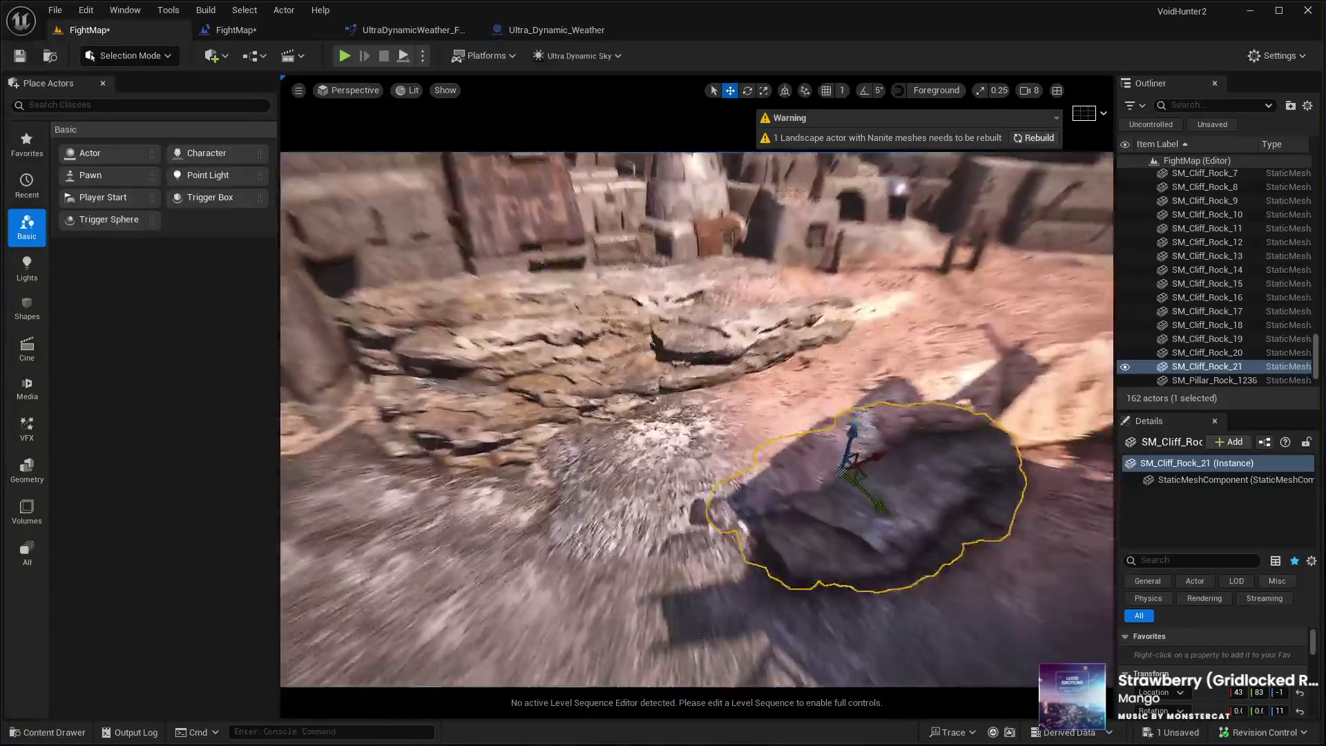
key(e)
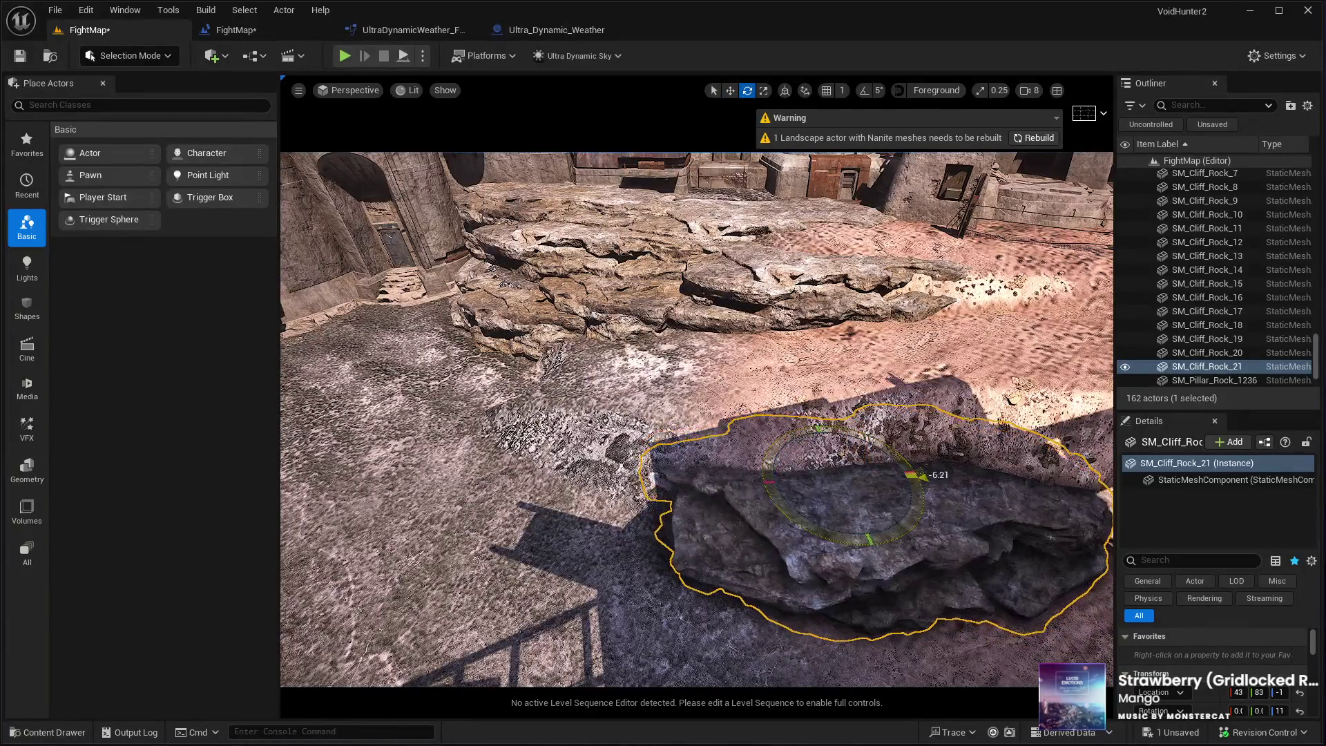
click(731, 91)
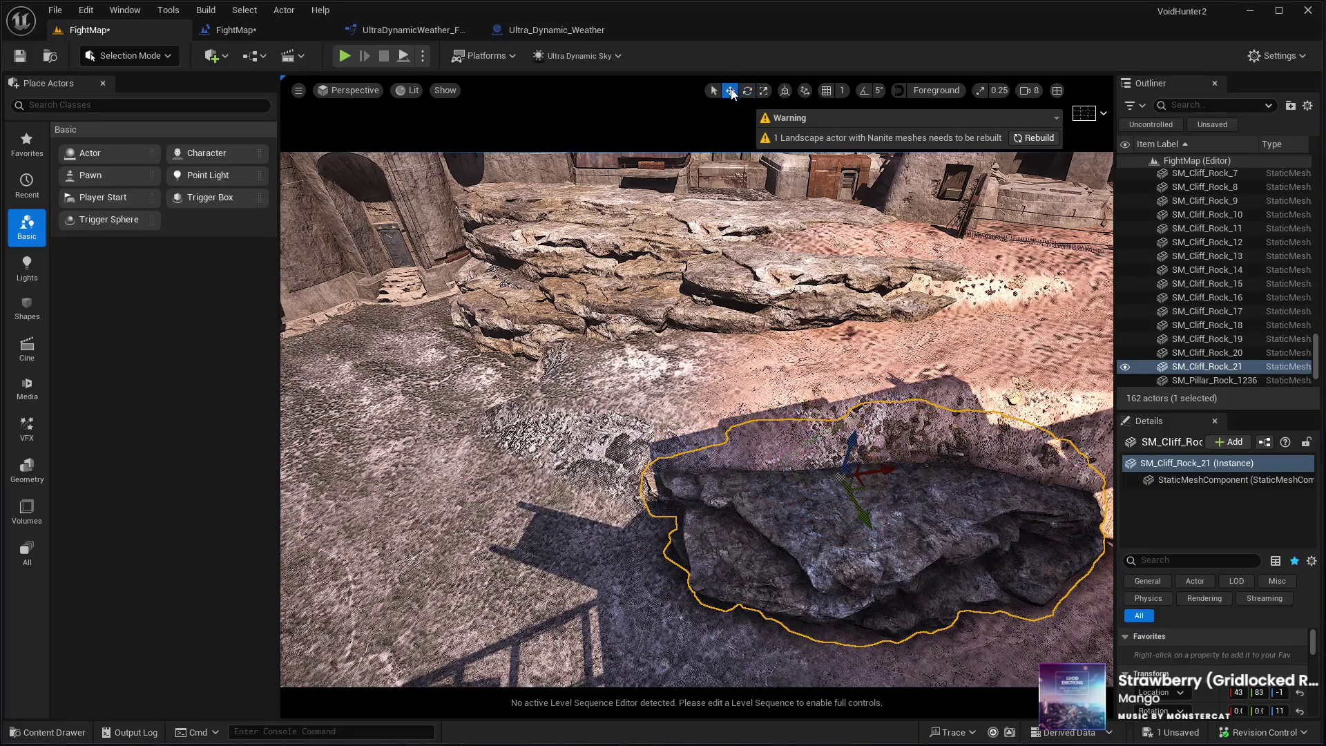
Rebuild the landscape's Nanite meshes, then set SM_Cliff_Rock_21 lower and angled as cover
click(1034, 138)
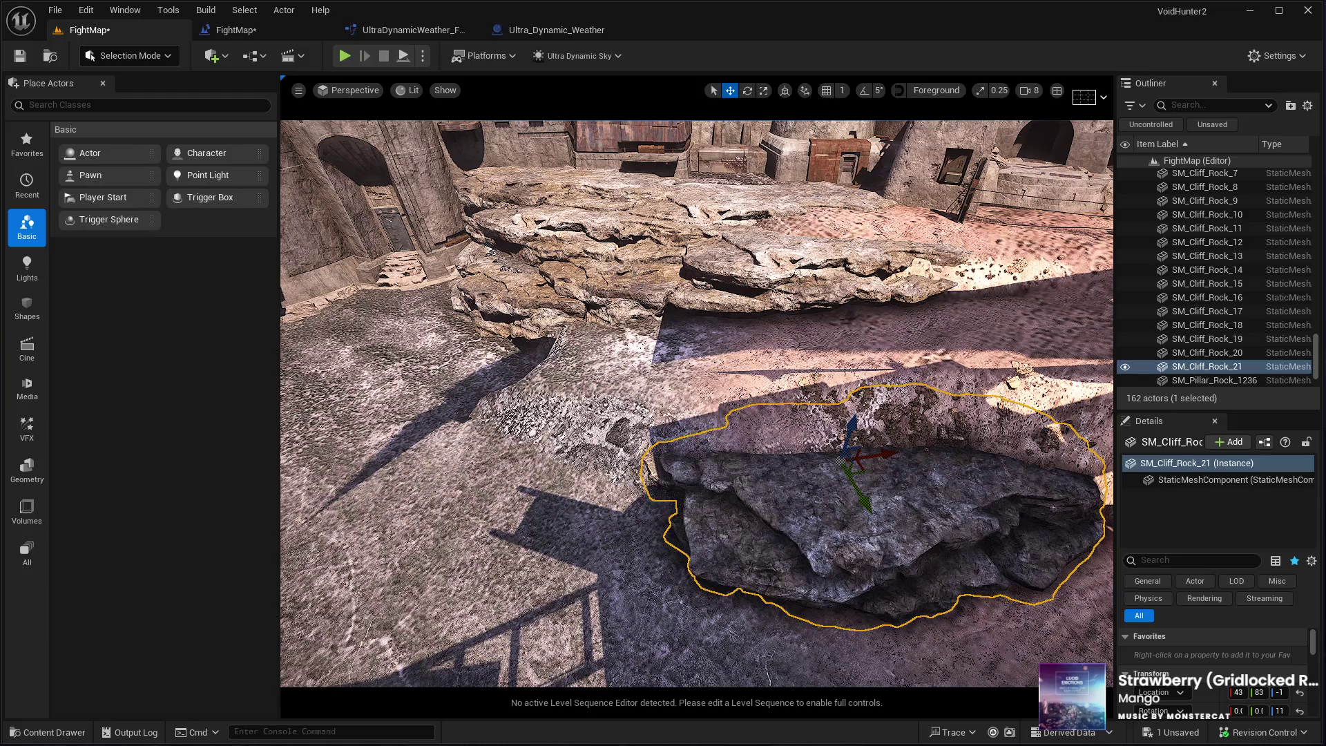
drag(708, 447, 709, 447)
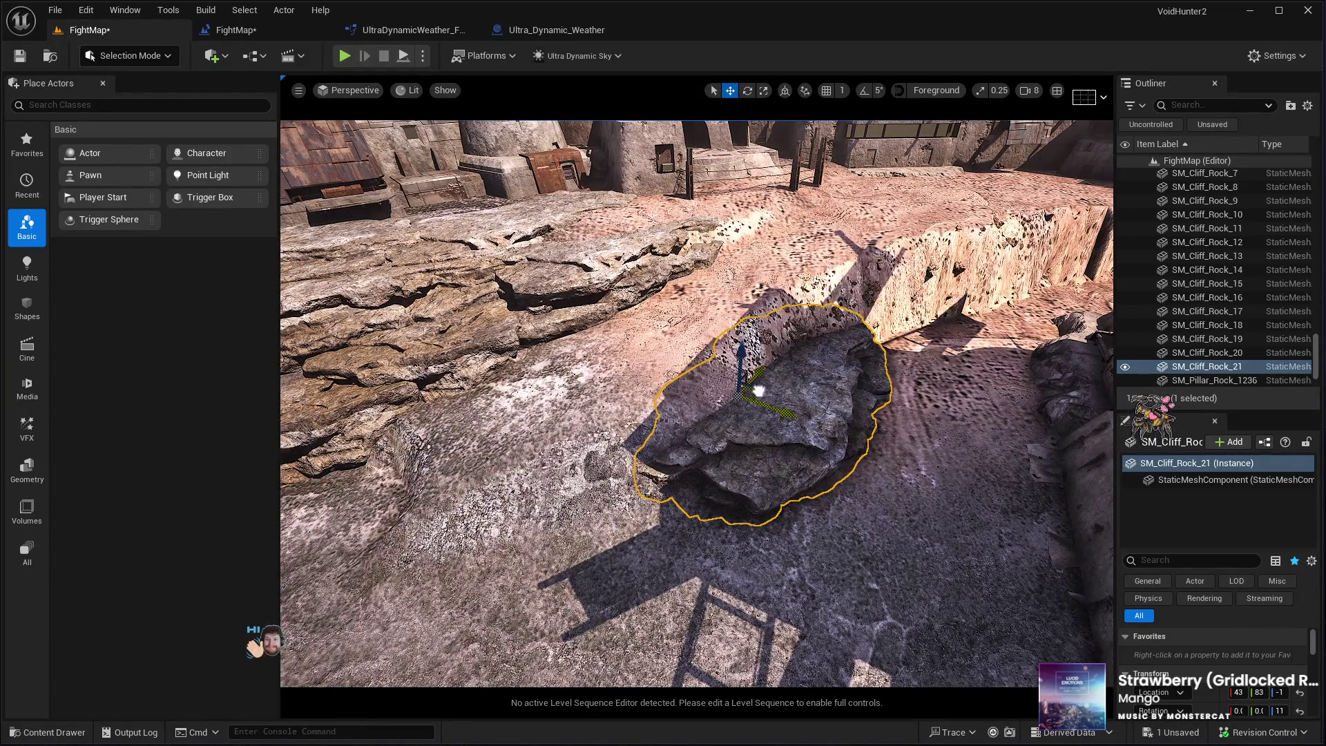
mouse_move(758, 391)
mouse_down()
mouse_move(690, 417)
mouse_move(625, 379)
mouse_move(675, 419)
mouse_move(705, 394)
mouse_move(681, 405)
mouse_move(686, 395)
mouse_move(703, 431)
mouse_move(703, 488)
mouse_move(693, 463)
mouse_up()
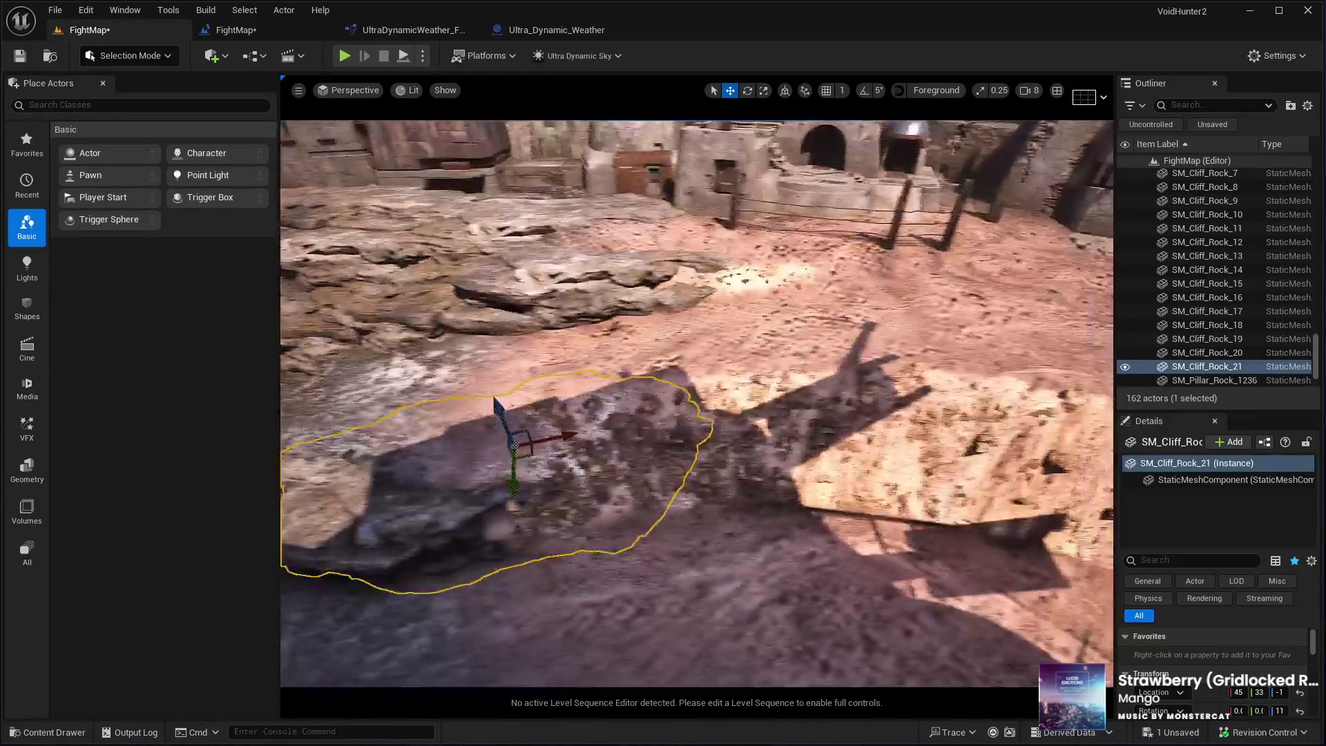
Duplicate the cliff rock, turn the copy about 185° and move it beside the first rock
drag(604, 479, 807, 451)
key(ctrl+d)
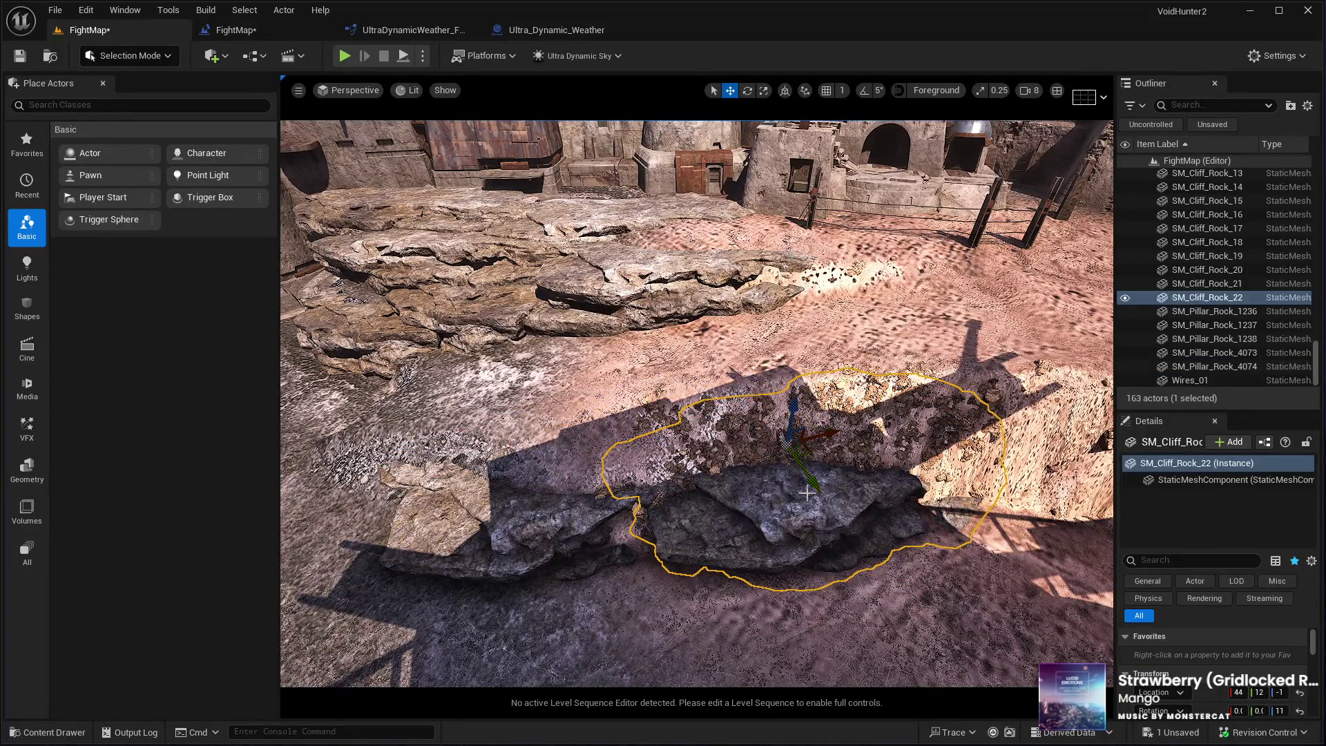
key(e)
drag(778, 516, 898, 500)
key(w)
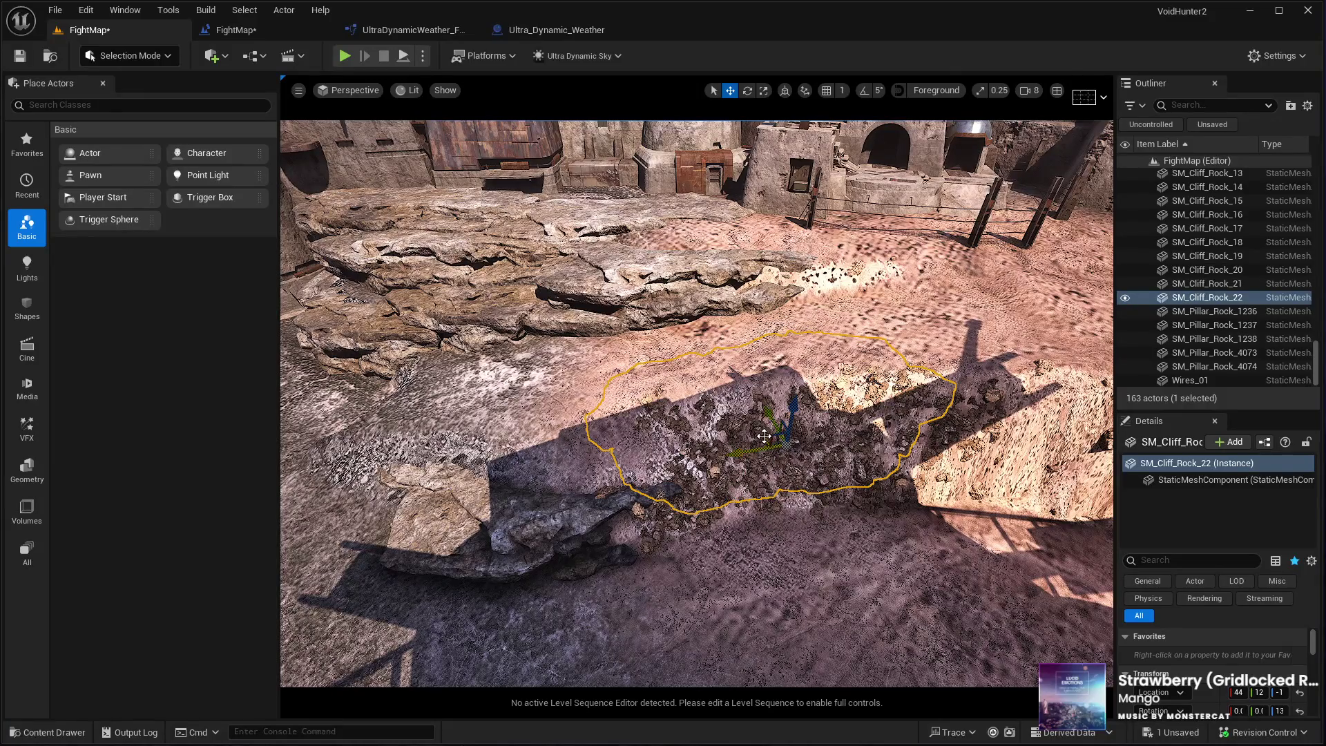
mouse_move(763, 436)
mouse_down()
mouse_move(758, 487)
mouse_move(645, 518)
mouse_move(683, 485)
mouse_up()
Refine SM_Cliff_Rock_22's spot: further right and back, raised out of the ground
mouse_move(635, 536)
mouse_down()
mouse_move(776, 511)
mouse_move(746, 520)
mouse_move(759, 515)
mouse_up()
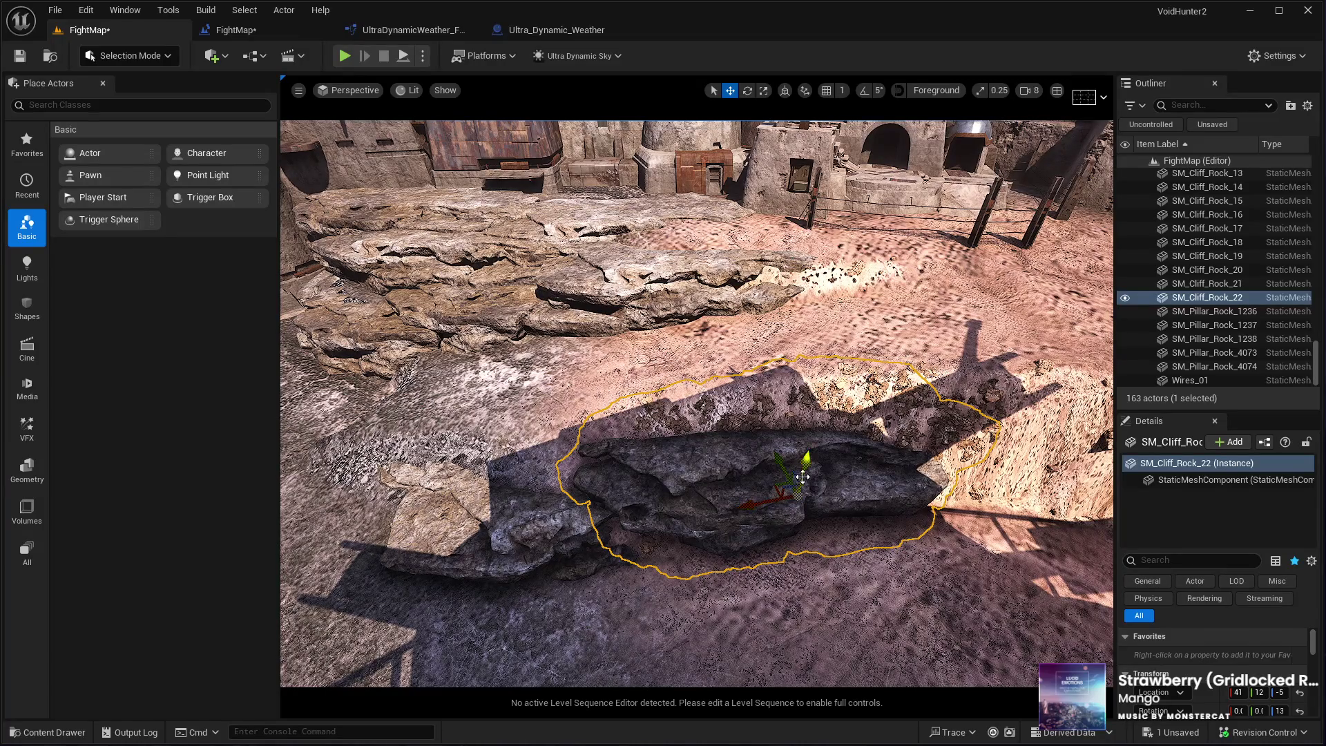
drag(805, 461, 810, 445)
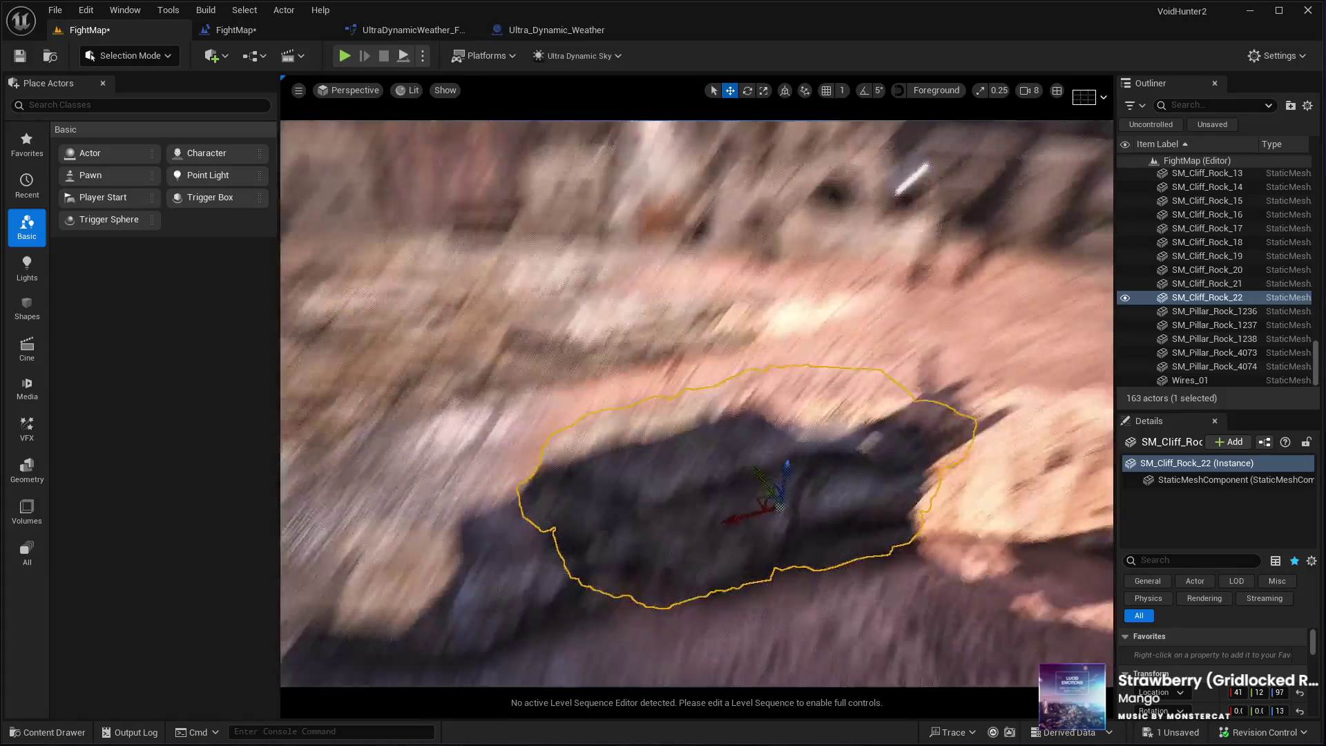
key(e)
key(w)
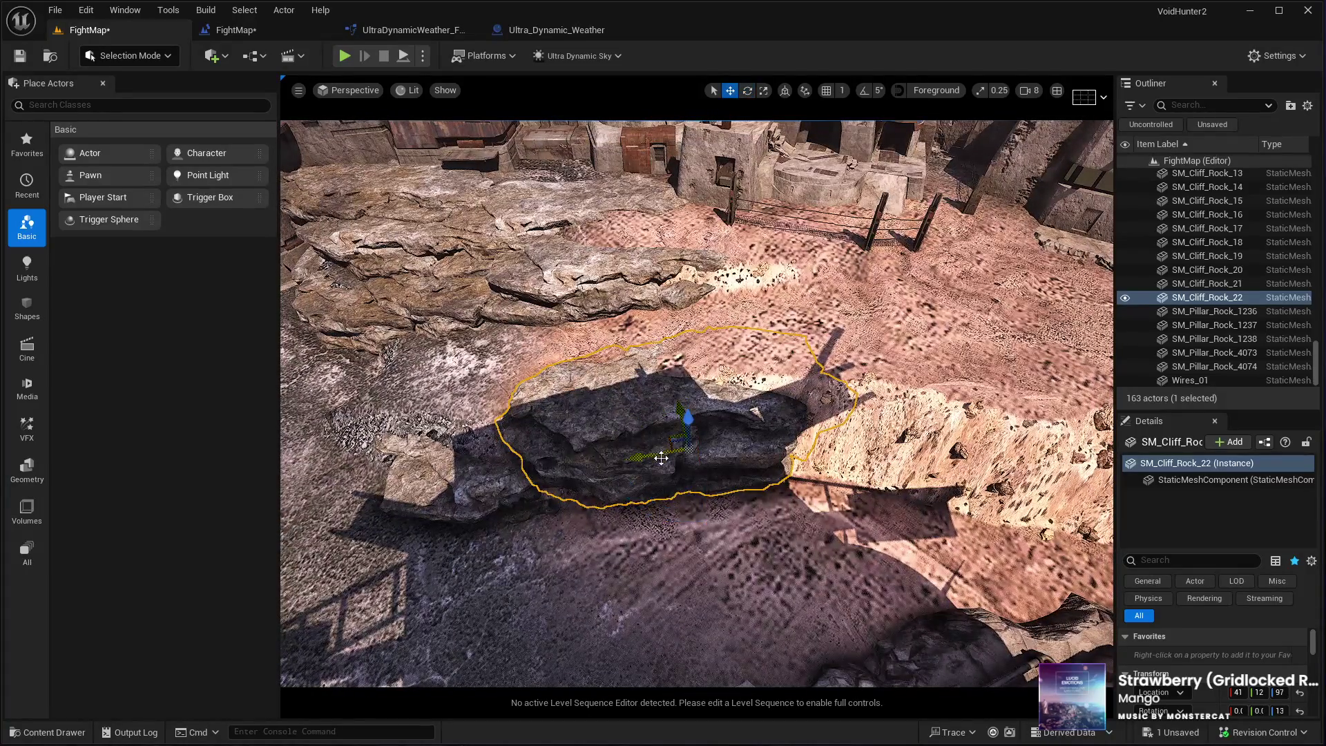
mouse_move(668, 437)
mouse_down()
mouse_move(780, 459)
mouse_move(830, 456)
mouse_move(839, 435)
mouse_up()
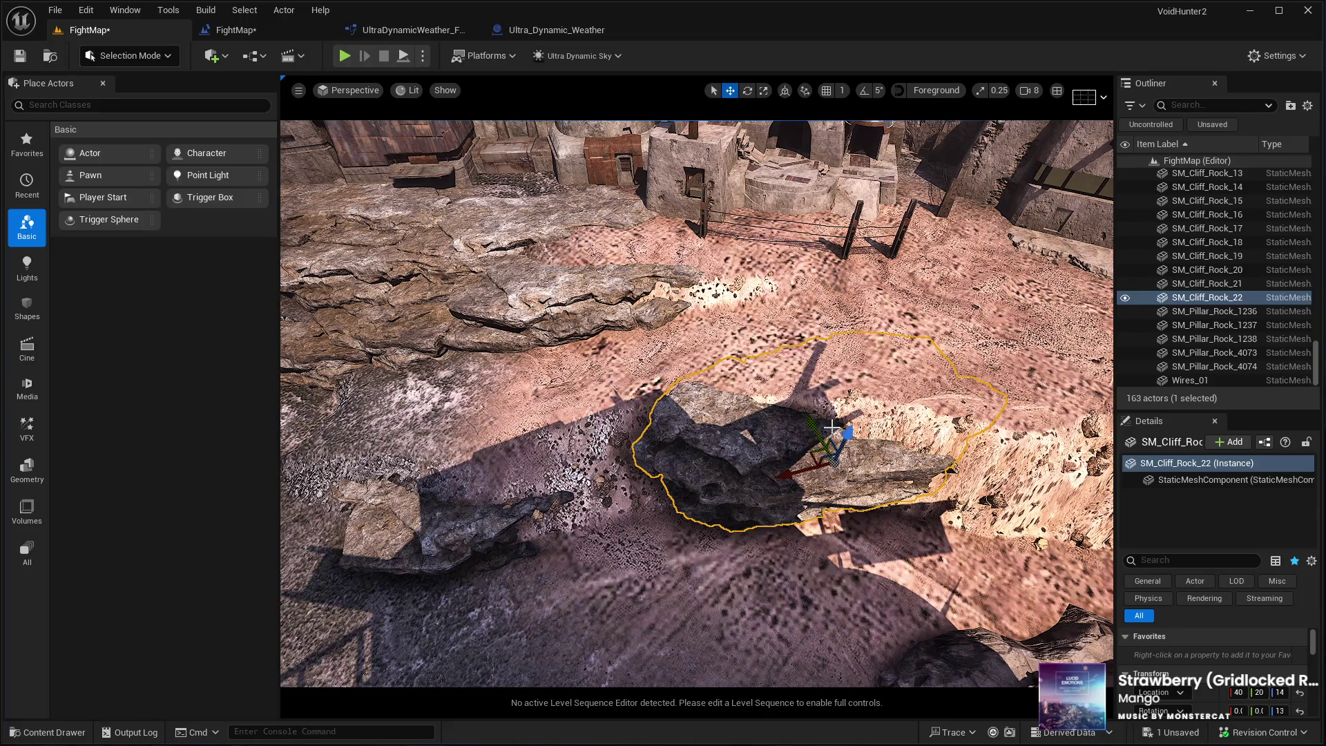
Duplicate the second rock, move the copy left and tilt it to Y -6
key(ctrl+d)
drag(794, 470, 596, 524)
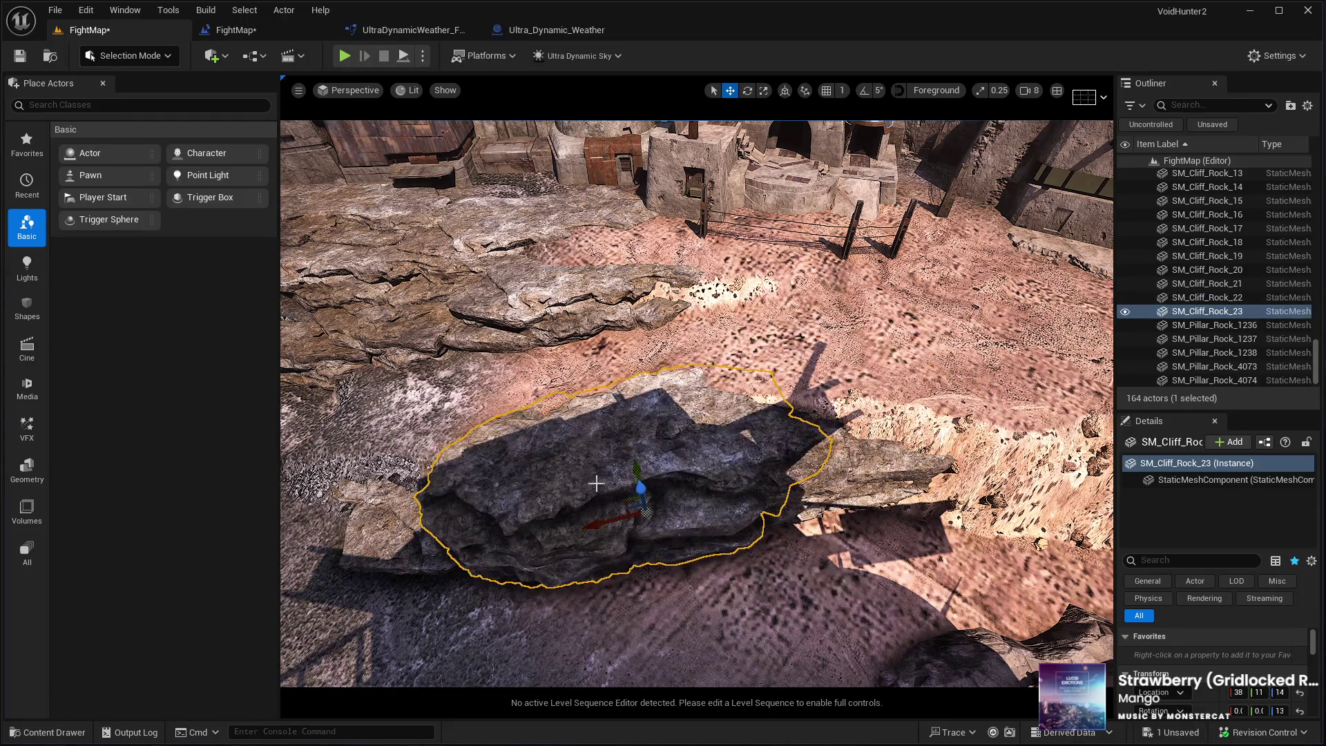
key(f)
mouse_move(742, 422)
mouse_down()
mouse_move(755, 435)
mouse_move(725, 488)
mouse_move(663, 491)
mouse_move(696, 476)
mouse_move(693, 442)
mouse_up()
key(e)
key(w)
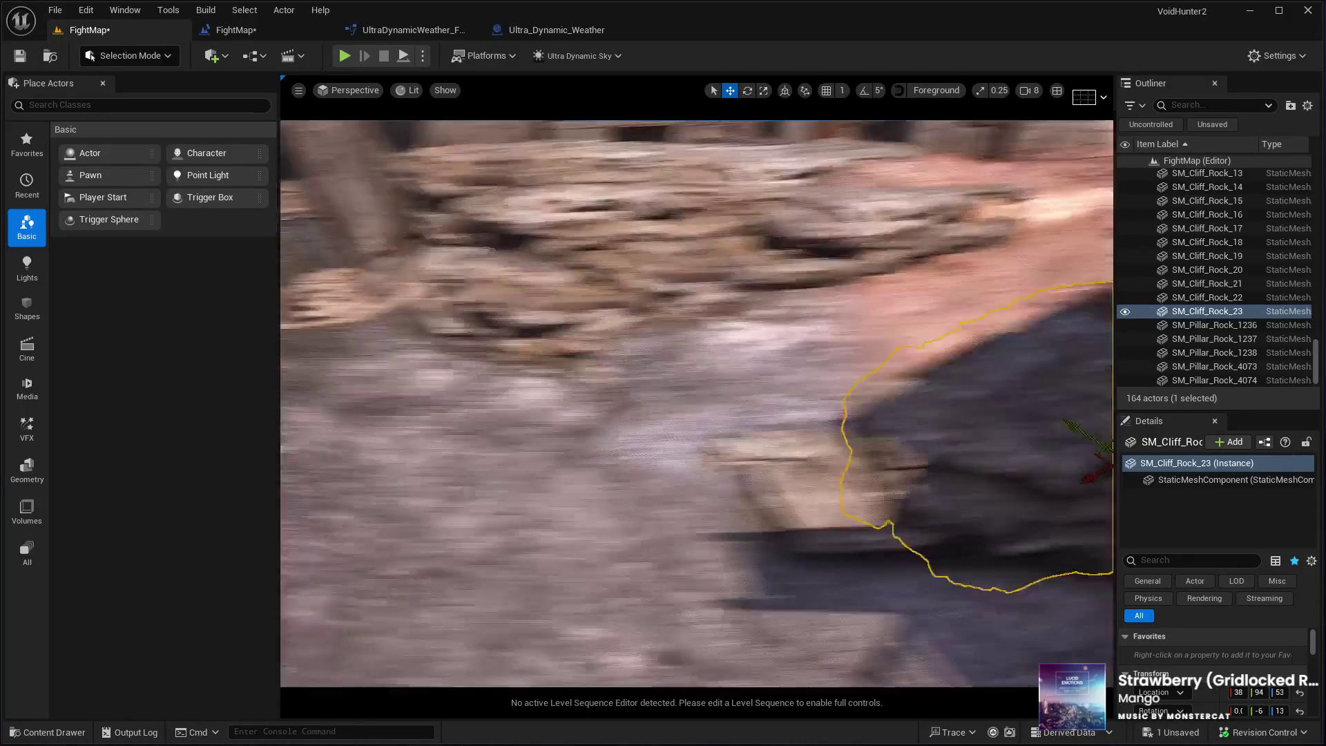
scroll(693, 442, down, 5)
mouse_move(803, 443)
mouse_down()
mouse_move(823, 412)
mouse_move(800, 408)
mouse_up()
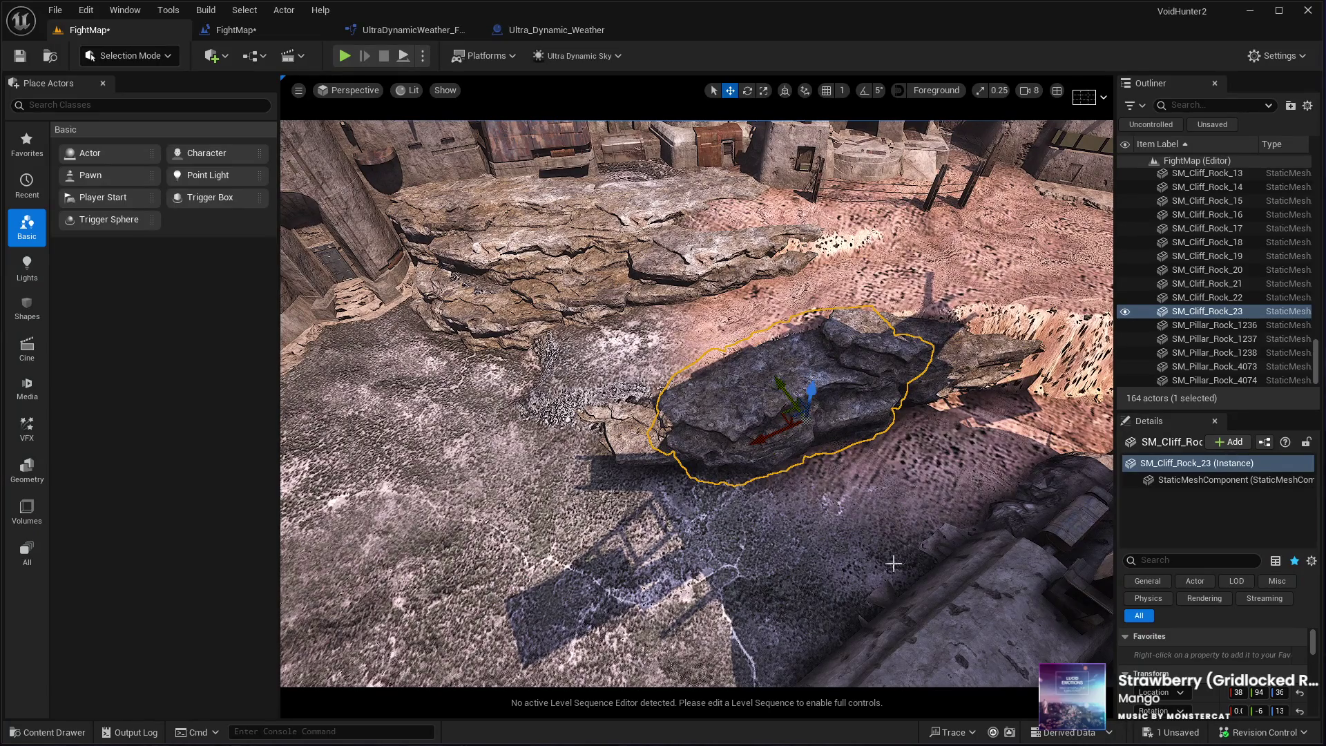
Raise SM_Cliff_Rock_23 higher on the slope and nudge it, watching Location in Details
drag(1156, 413, 1155, 217)
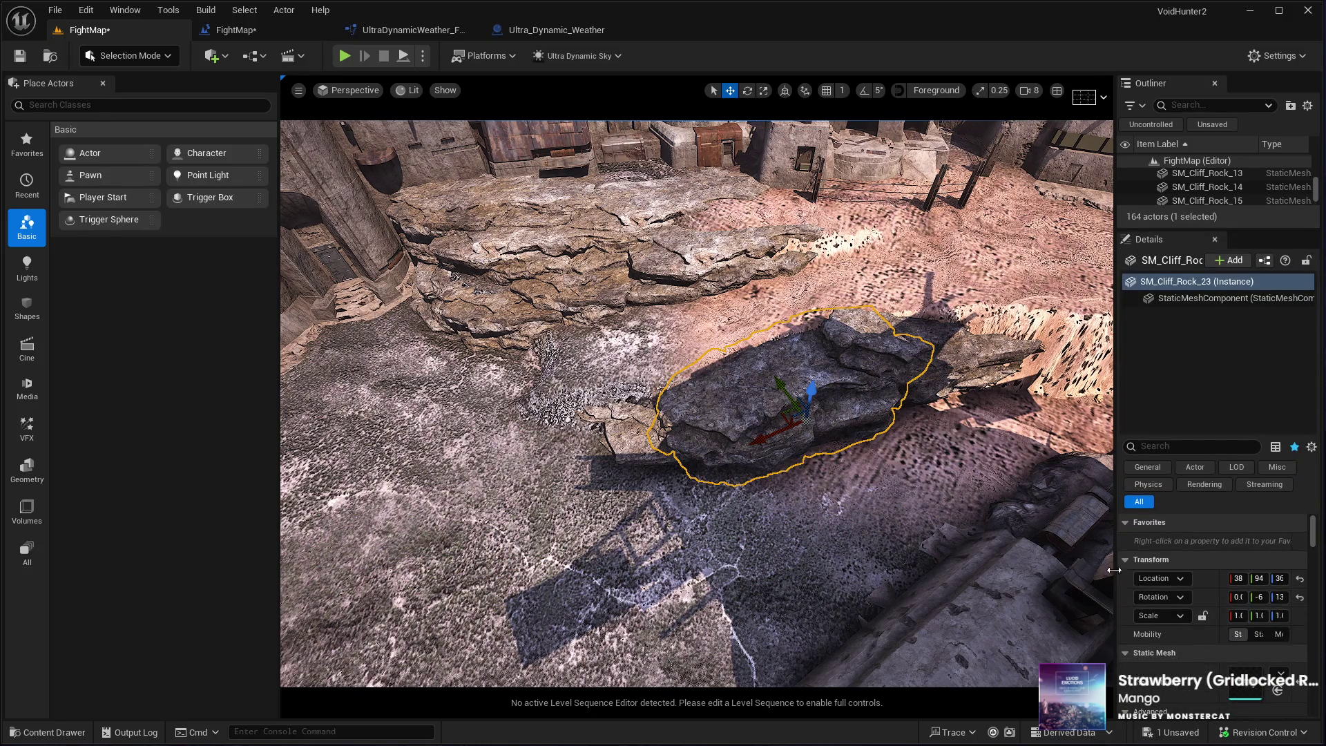
drag(887, 513, 864, 452)
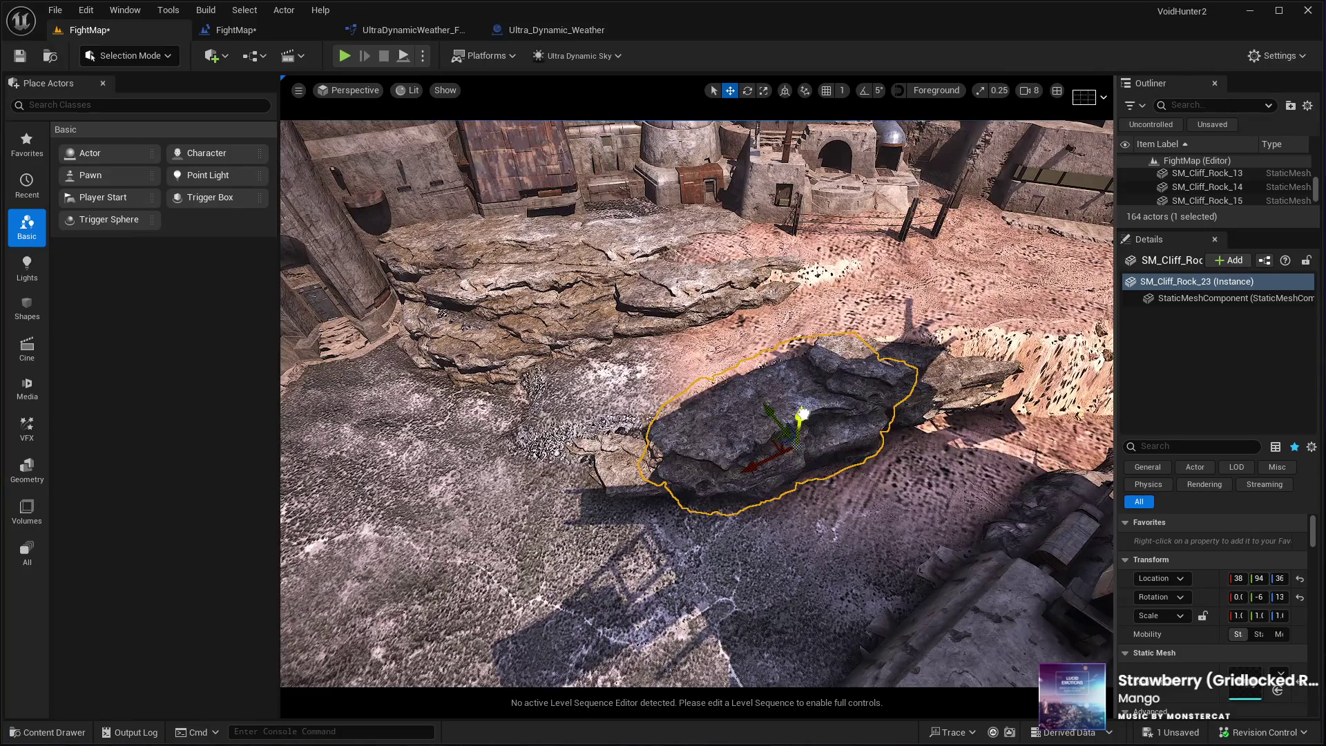
drag(803, 413, 776, 467)
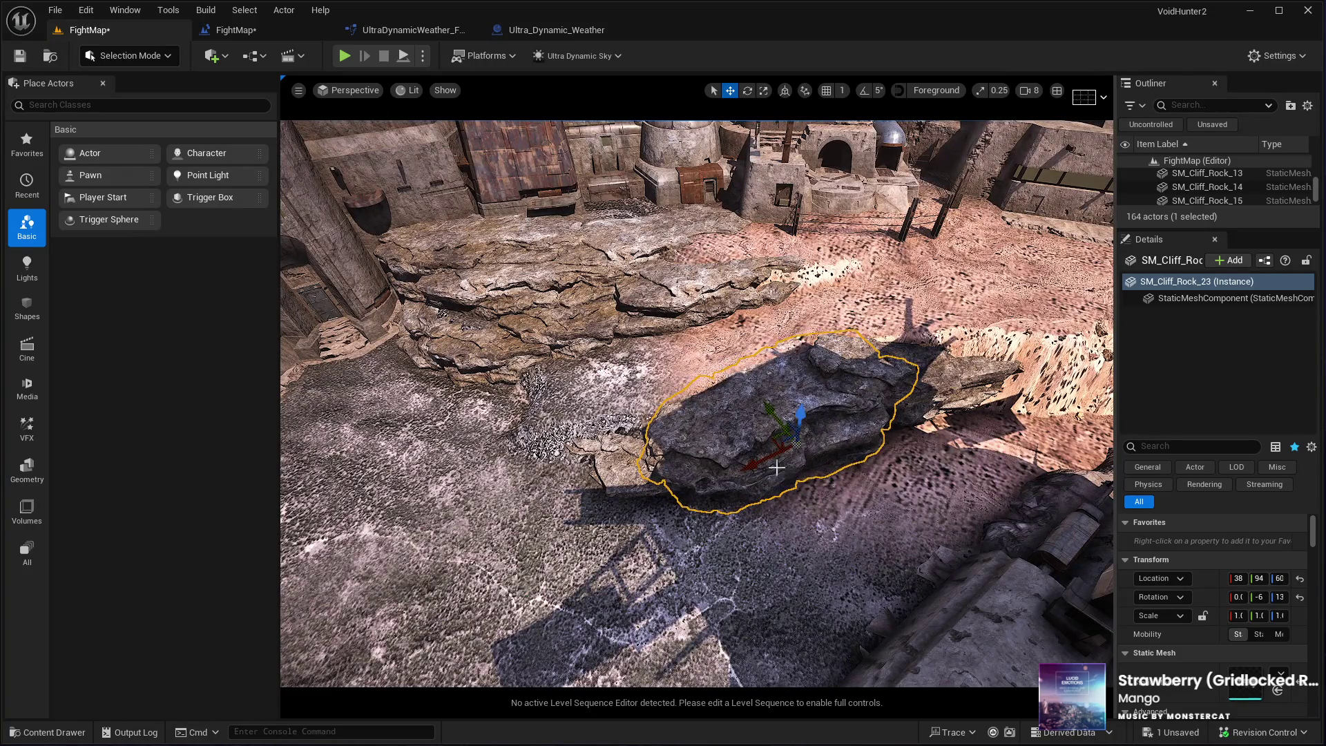
drag(795, 423, 791, 407)
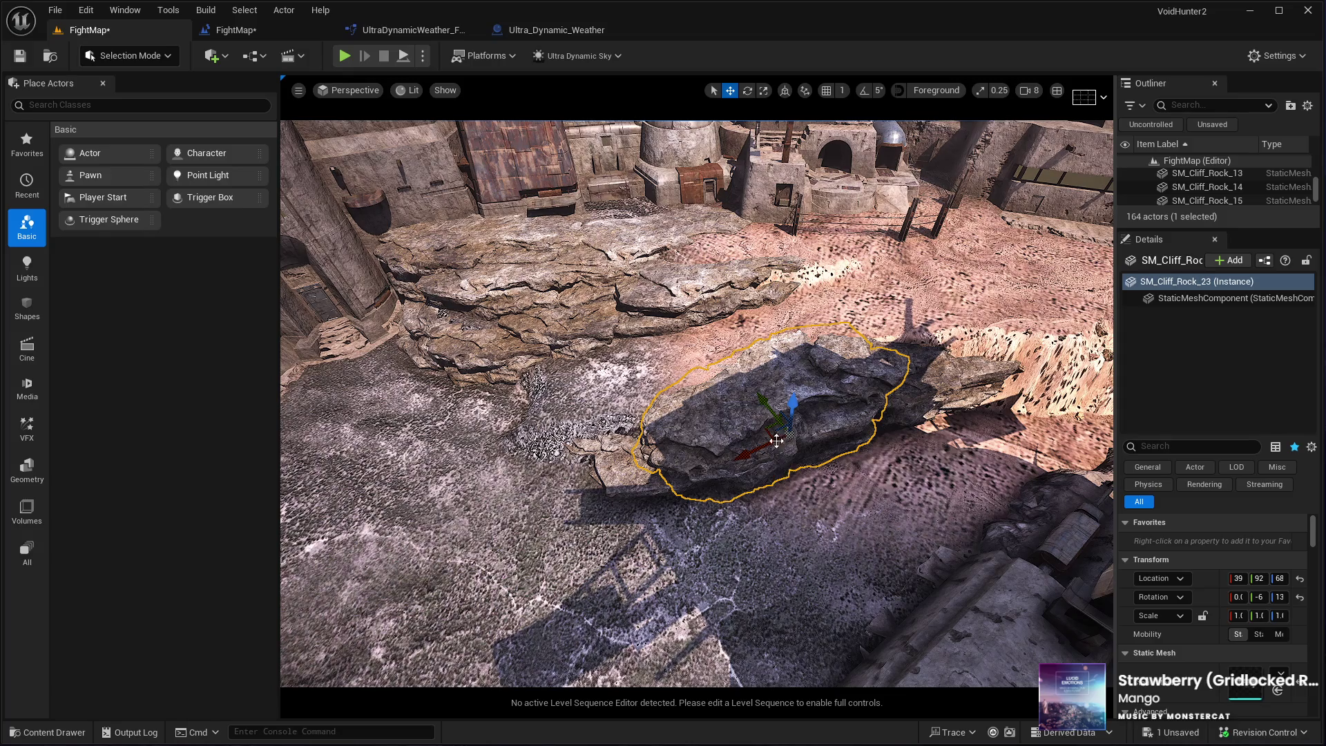
drag(775, 442, 775, 442)
mouse_move(794, 387)
mouse_down()
mouse_move(832, 377)
mouse_move(834, 352)
mouse_move(794, 397)
mouse_move(778, 387)
mouse_up()
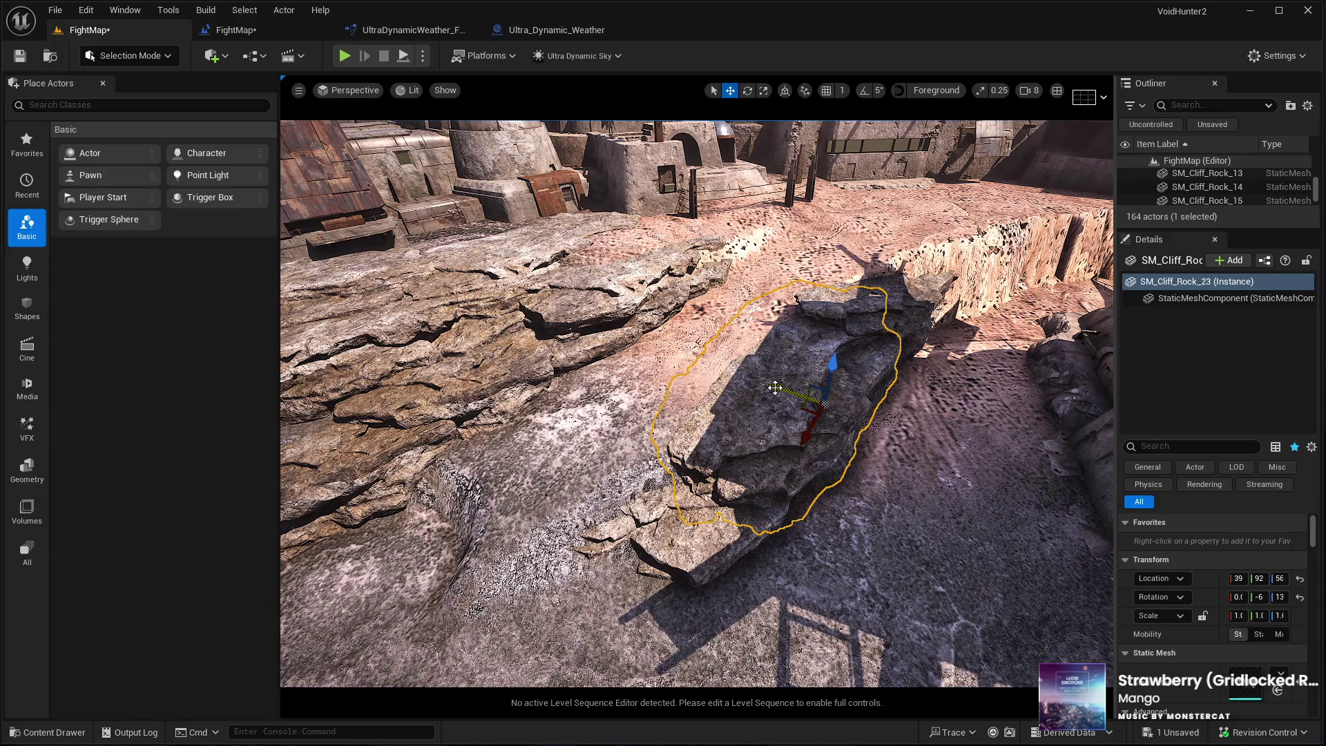
mouse_move(775, 388)
mouse_down()
mouse_move(722, 463)
mouse_move(642, 456)
mouse_move(691, 539)
mouse_move(726, 689)
mouse_up()
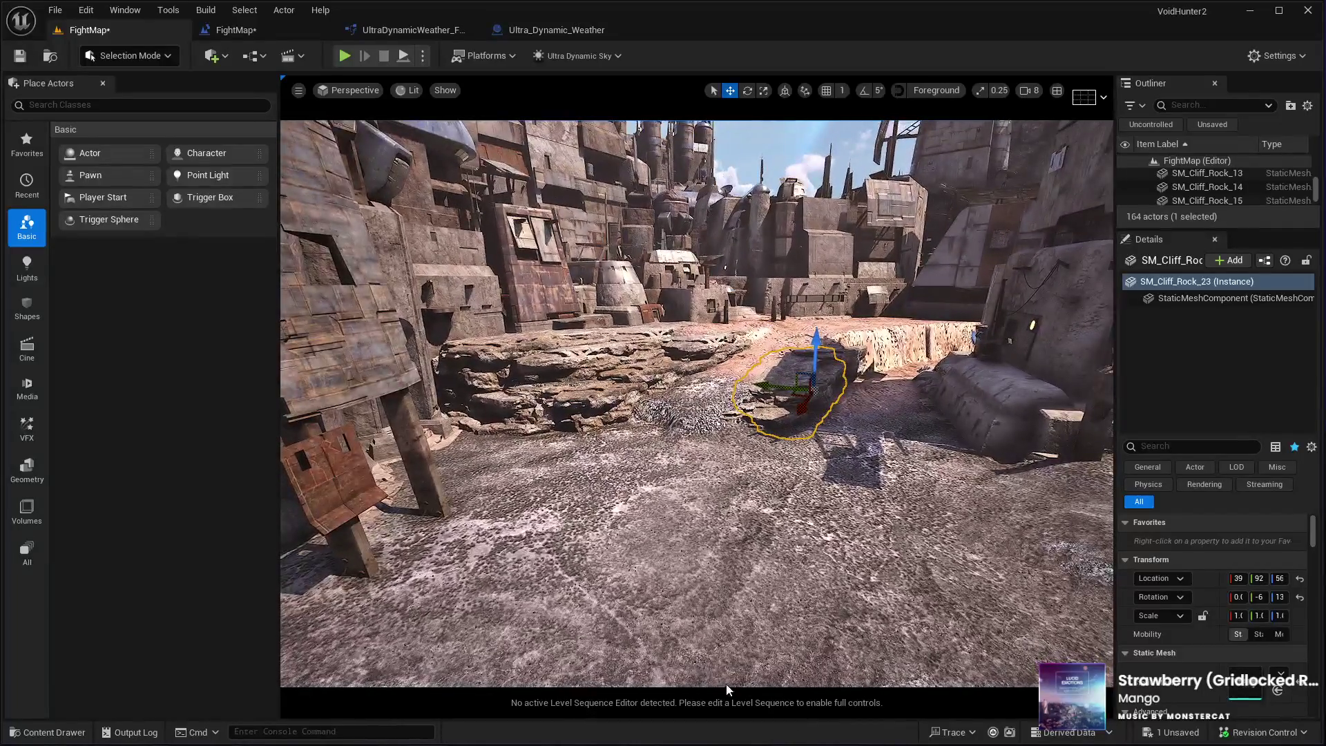
click(719, 592)
key(alt+p)
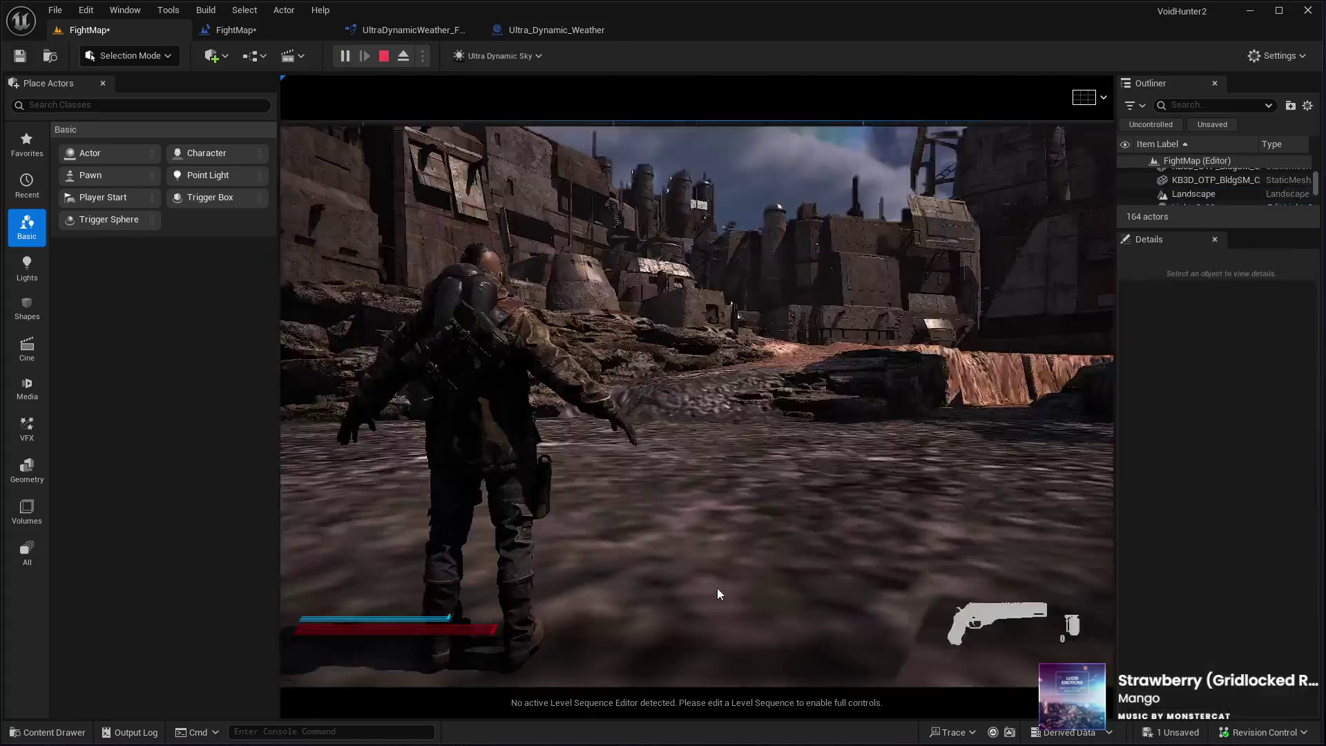
key(w)
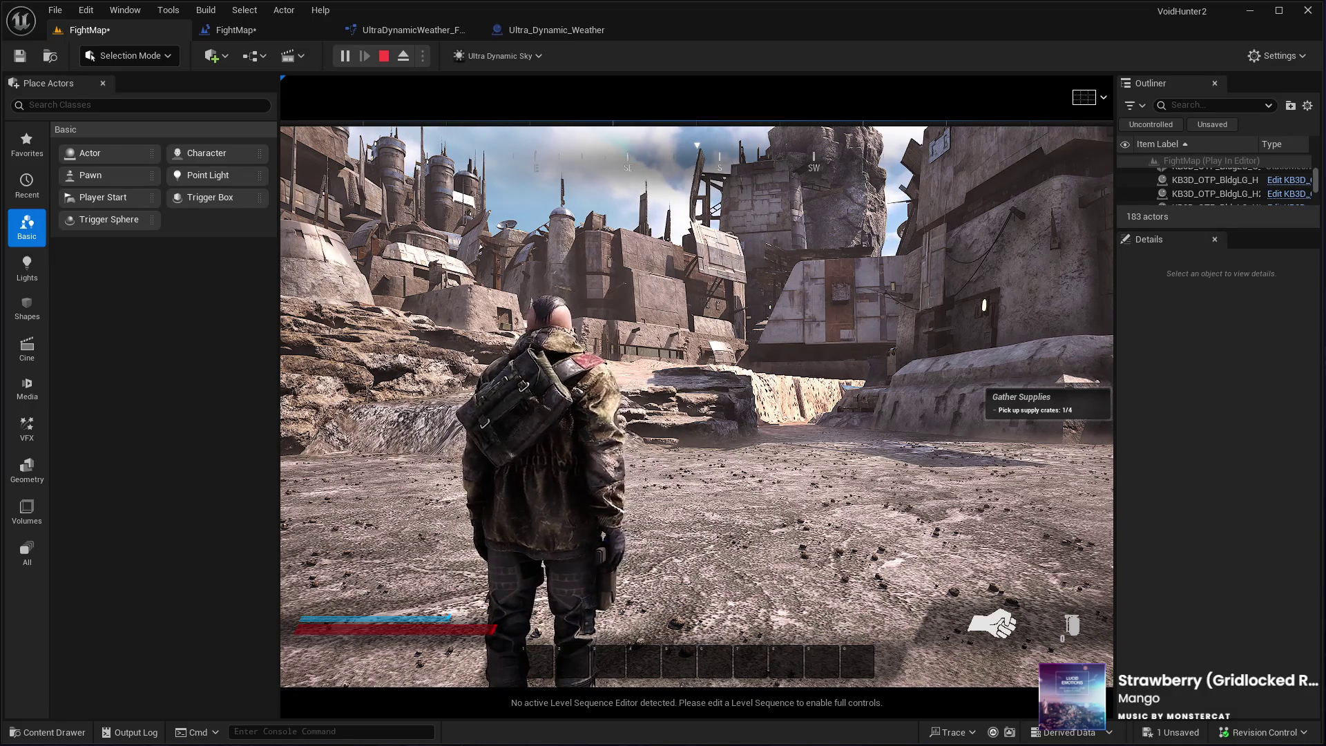
key(w)
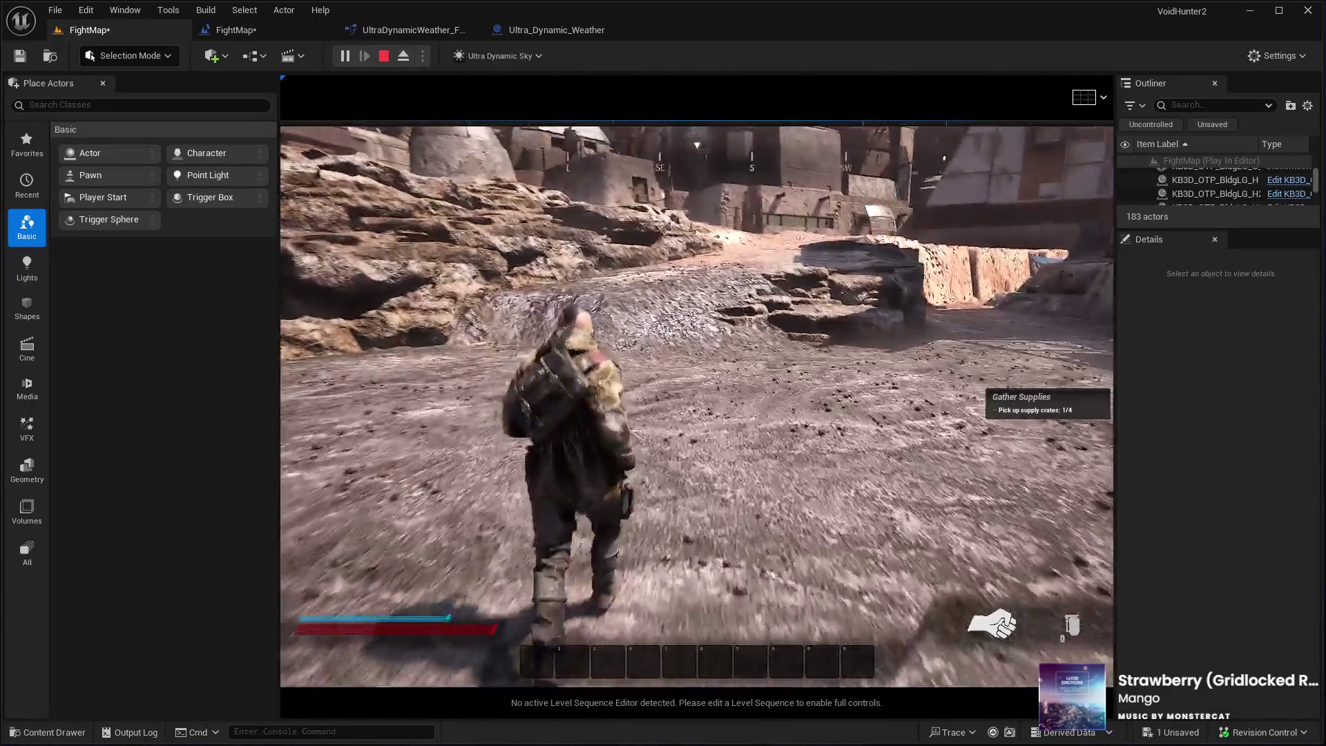
key(d)
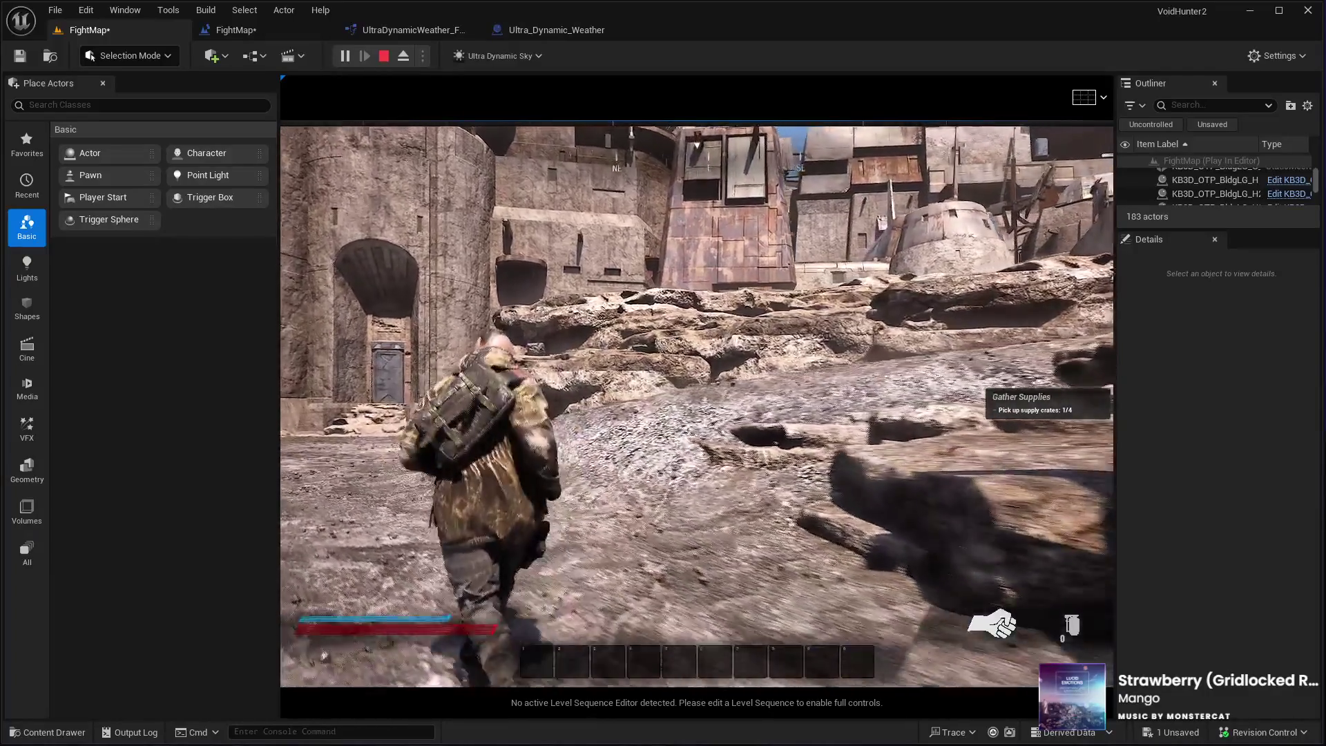
key(w)
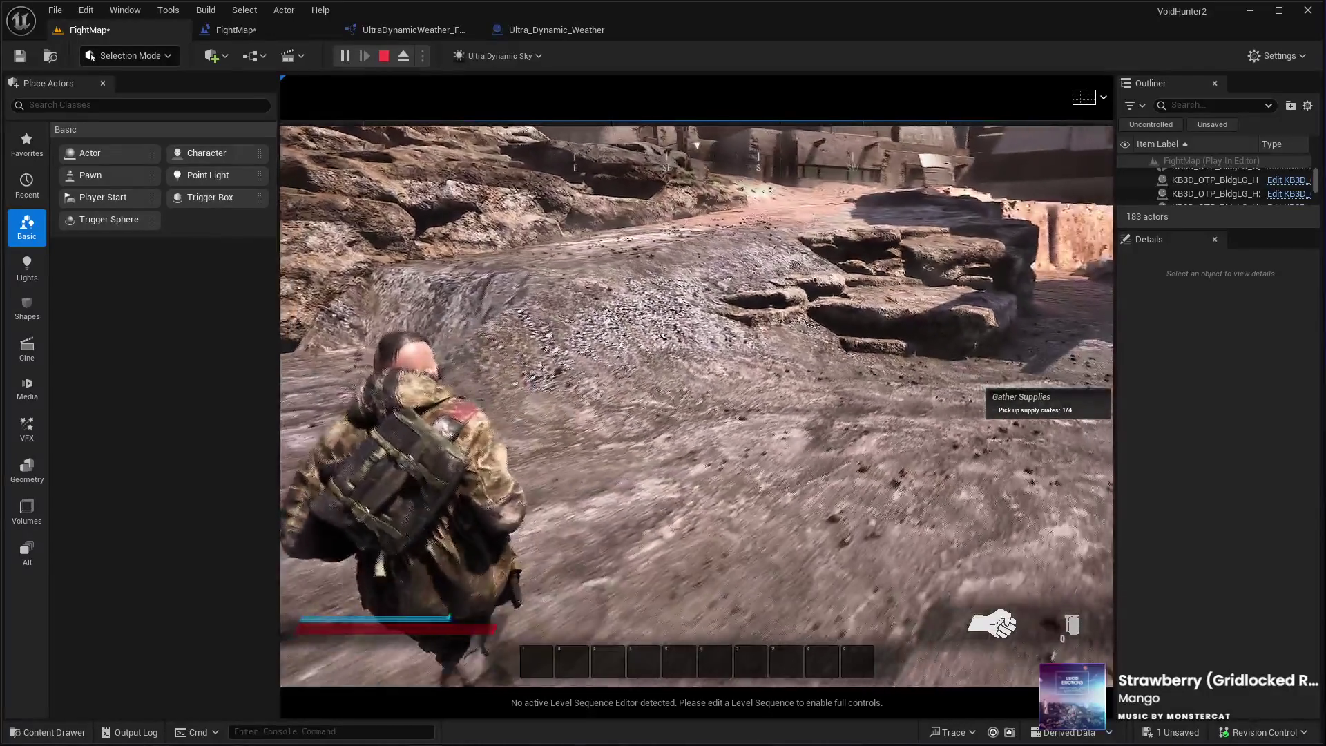
key(Escape)
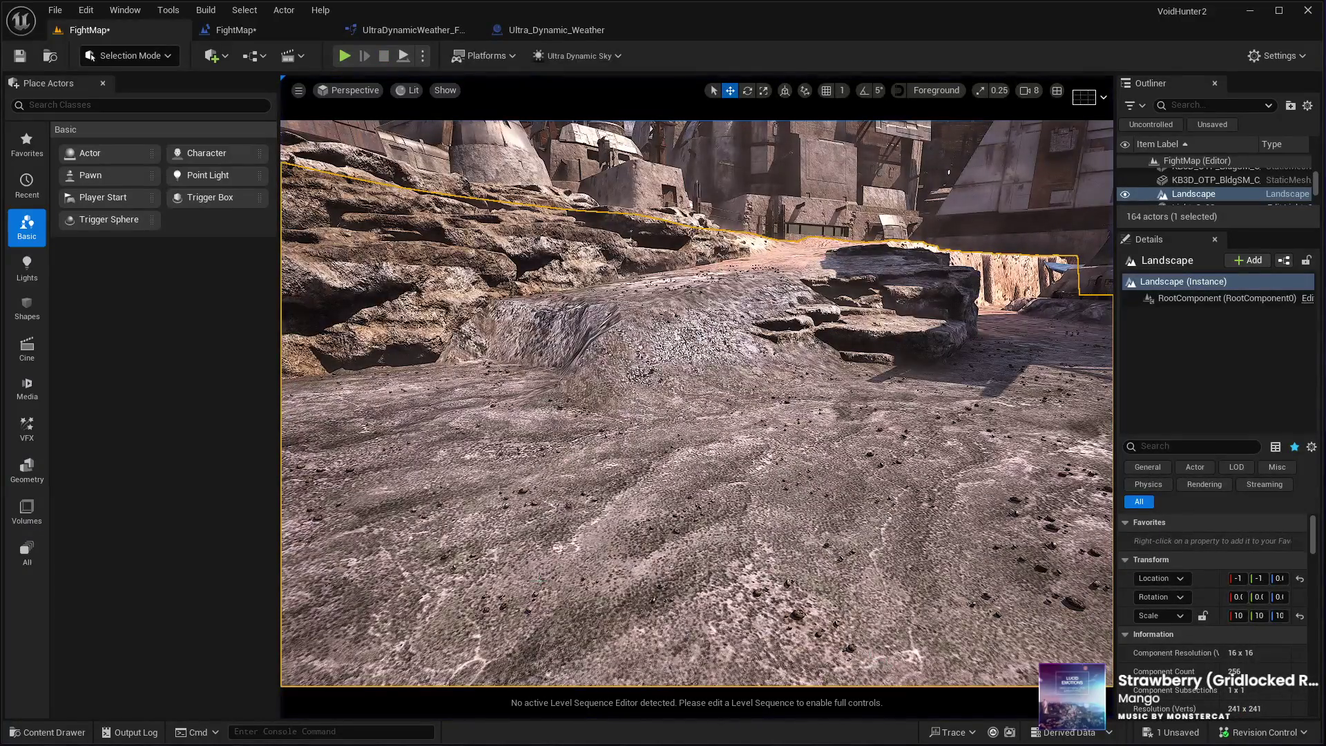
key(w)
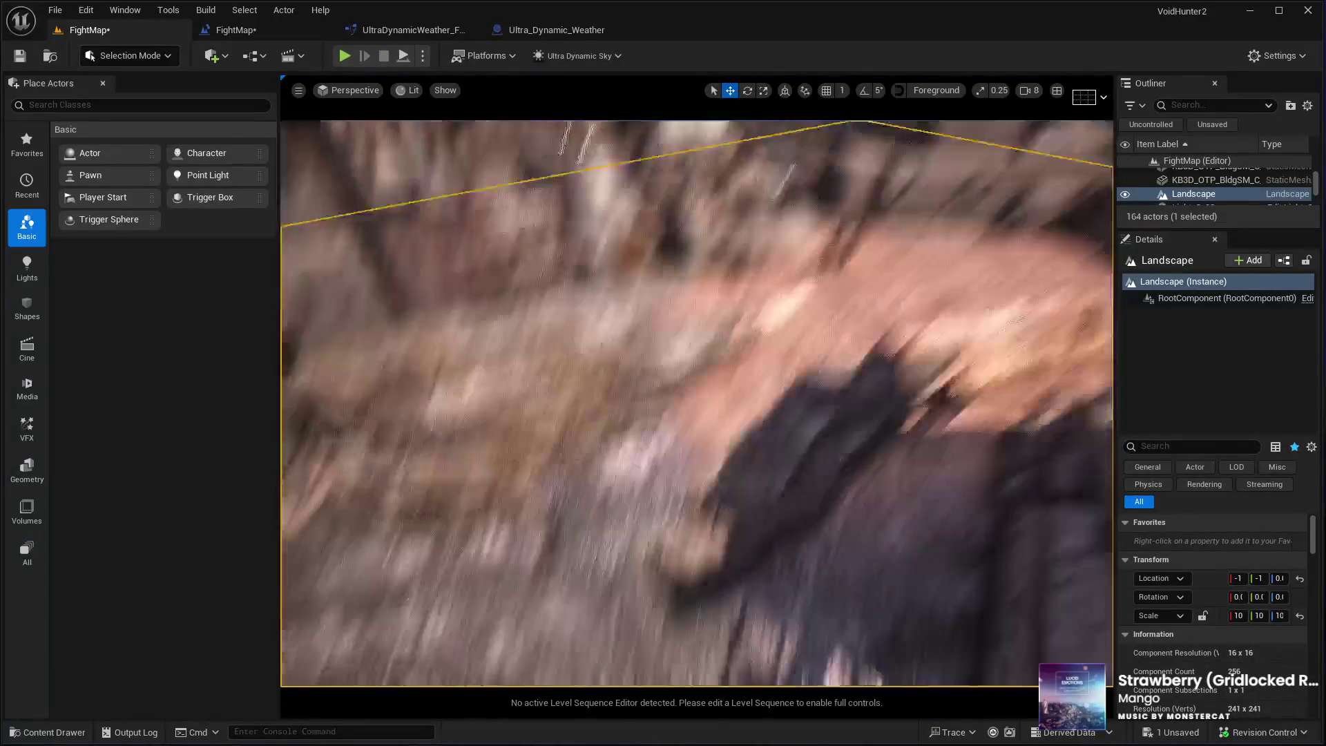
key(w)
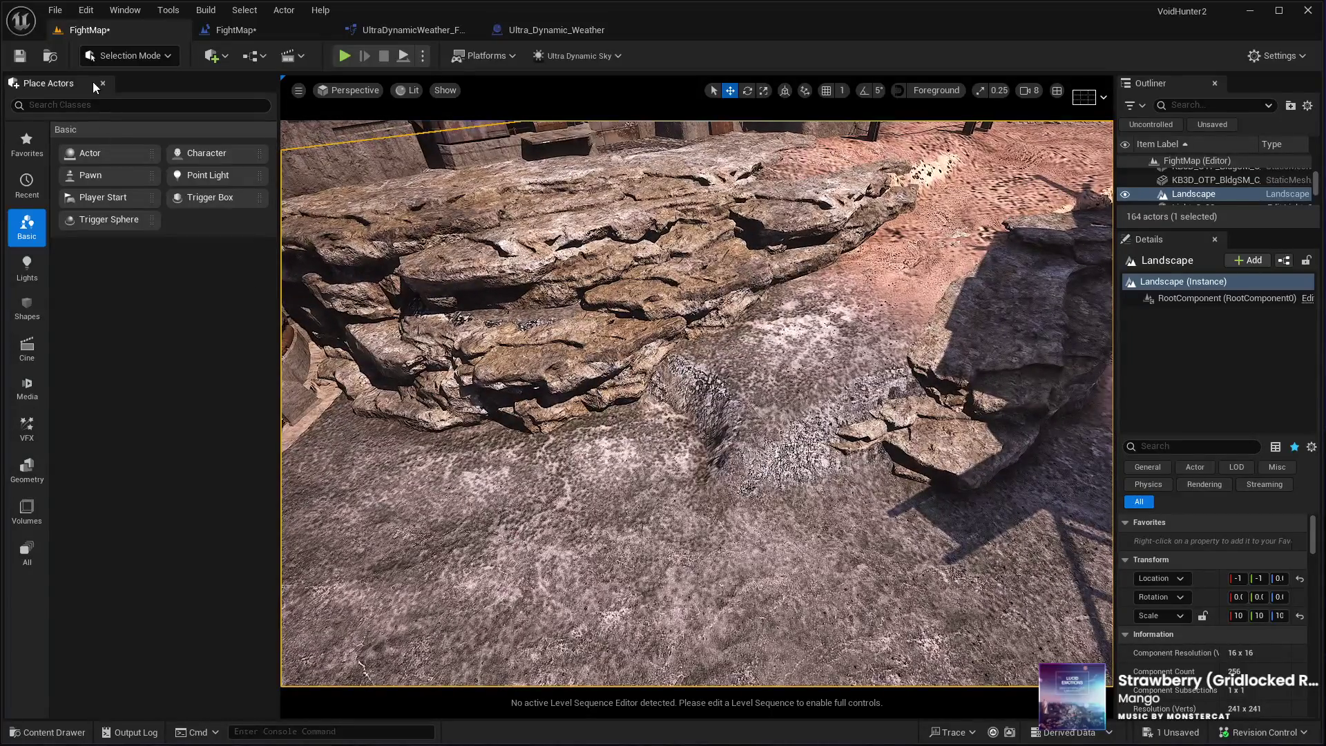
key(shift+2)
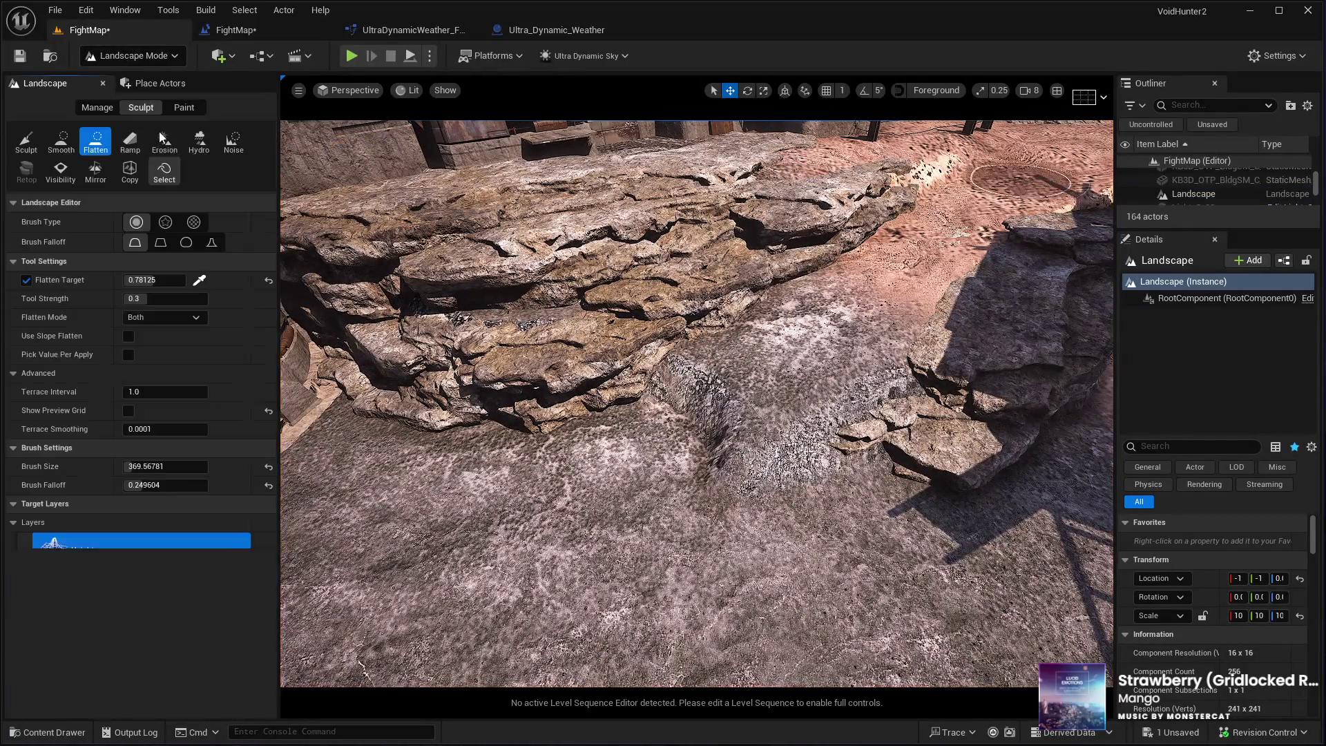
click(134, 146)
click(957, 225)
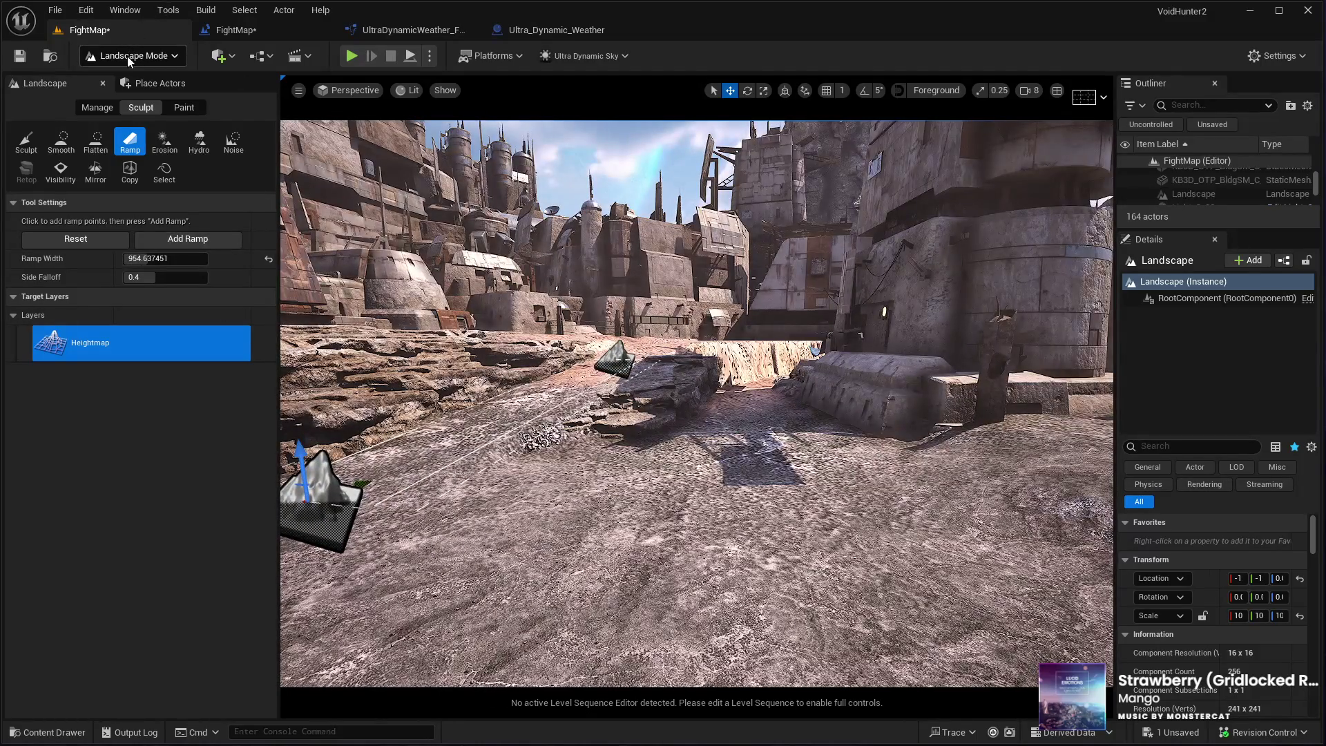
click(103, 83)
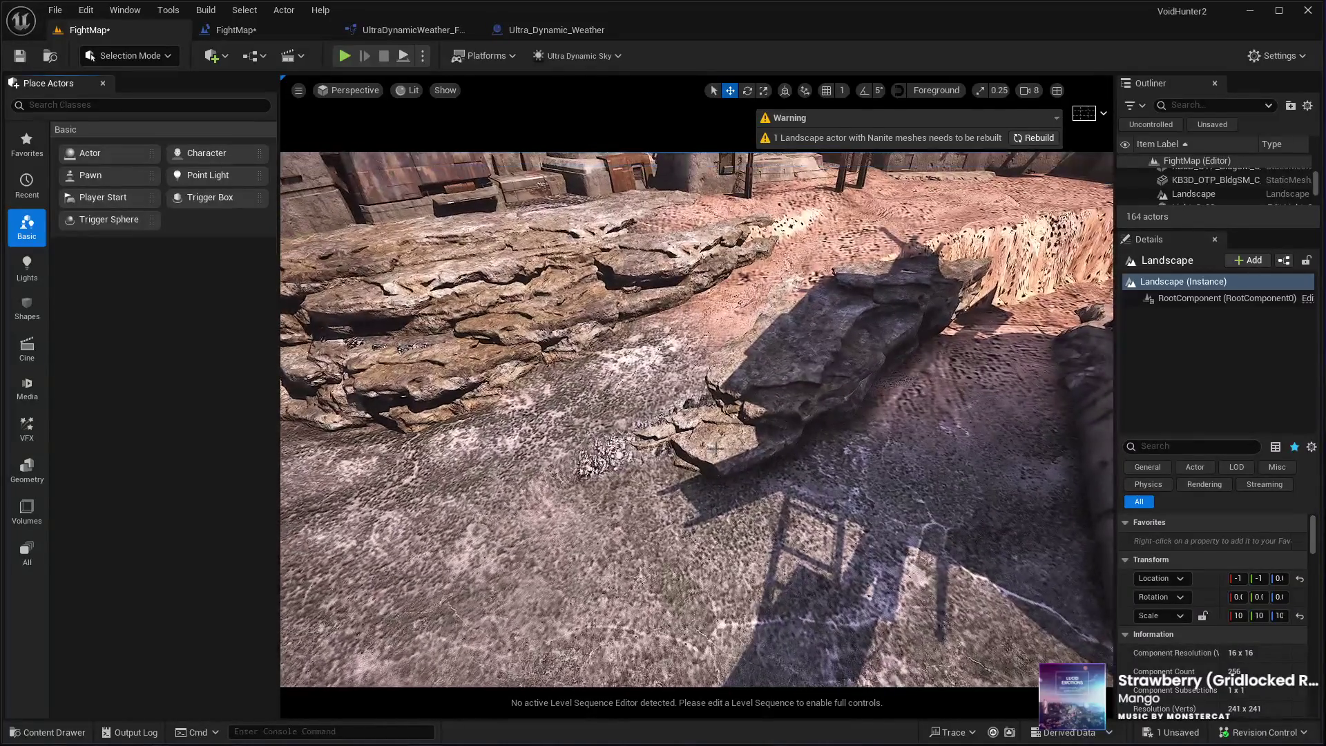
click(766, 401)
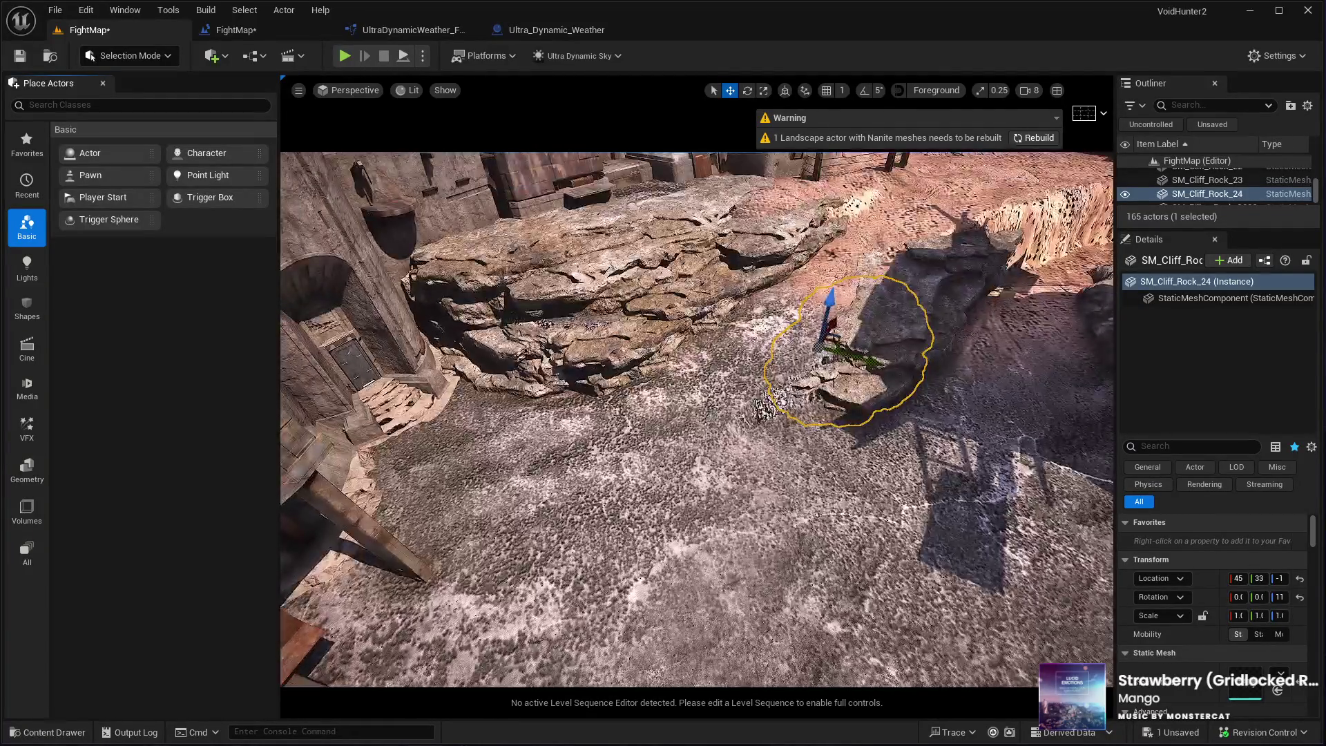
Tilt the flat cliff rock slab in two turns and sink it slightly into the ground
key(e)
mouse_move(836, 400)
mouse_down()
mouse_move(891, 321)
mouse_move(763, 432)
mouse_up()
key(w)
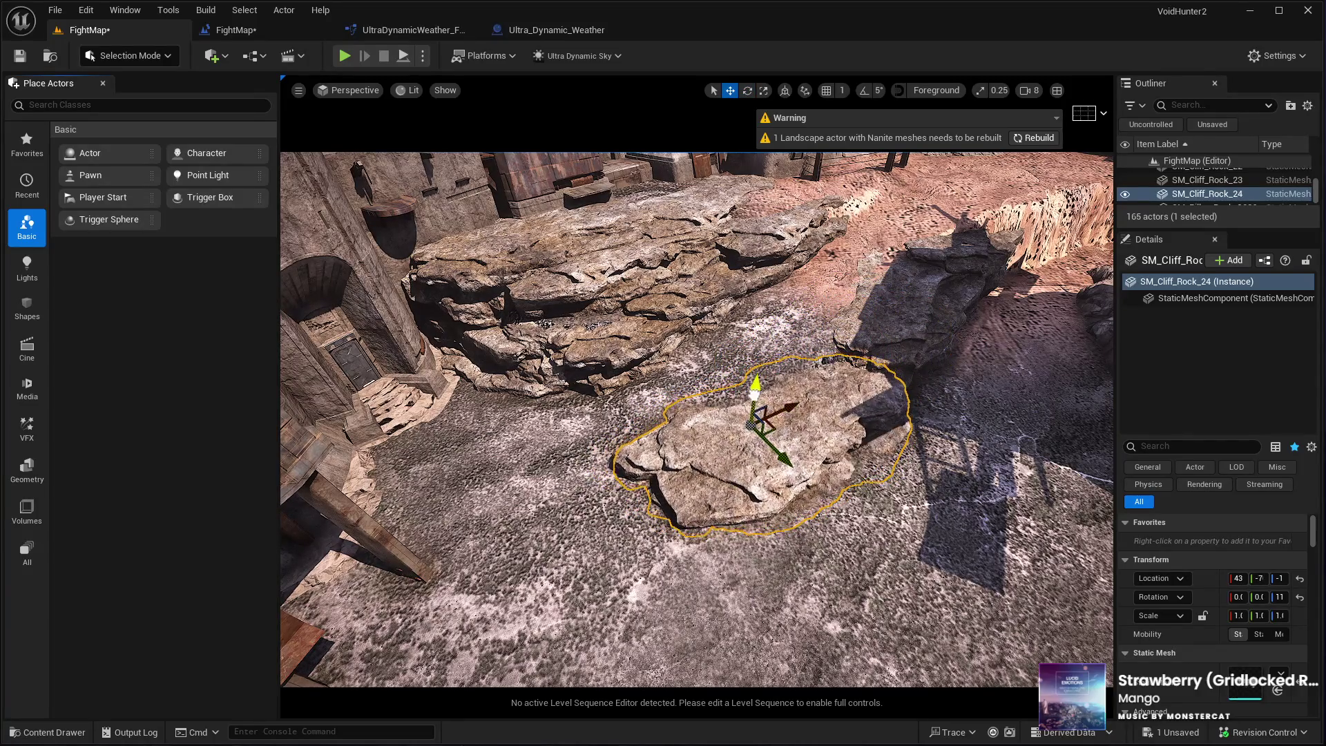
key(e)
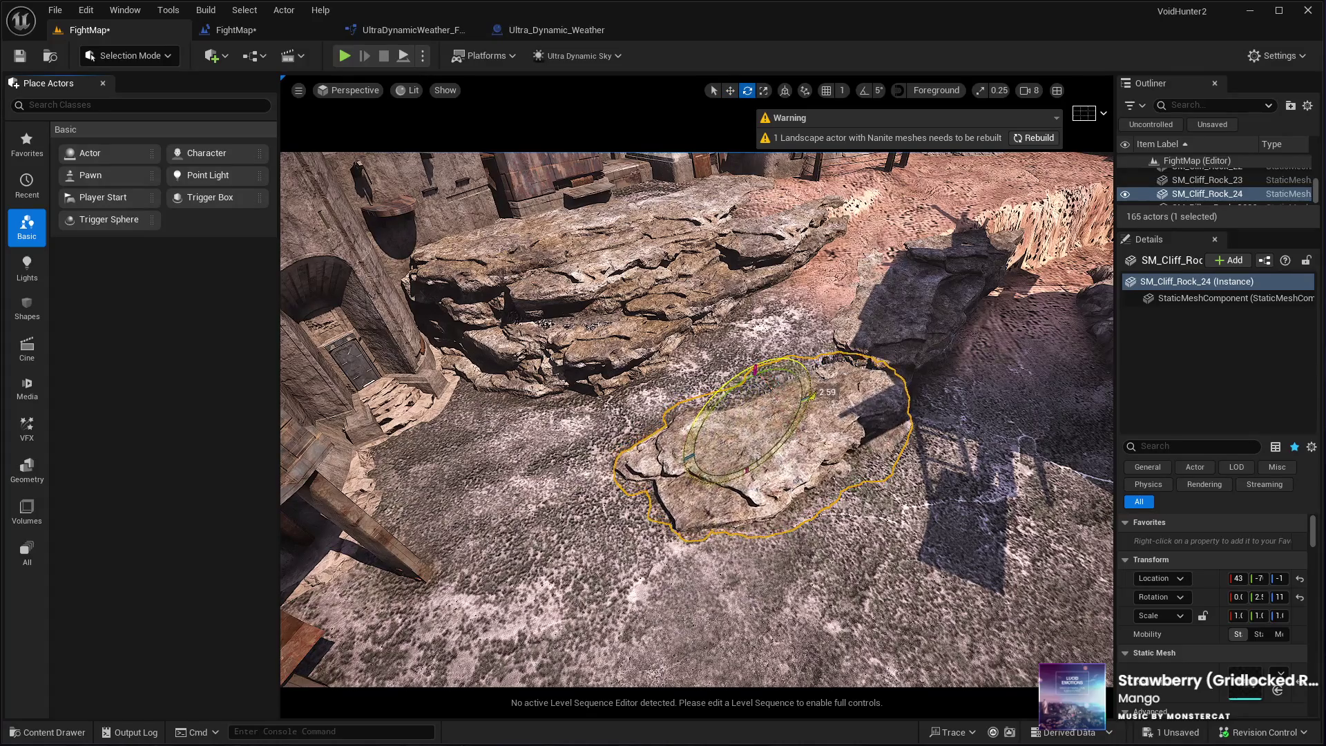
drag(811, 397, 775, 450)
key(w)
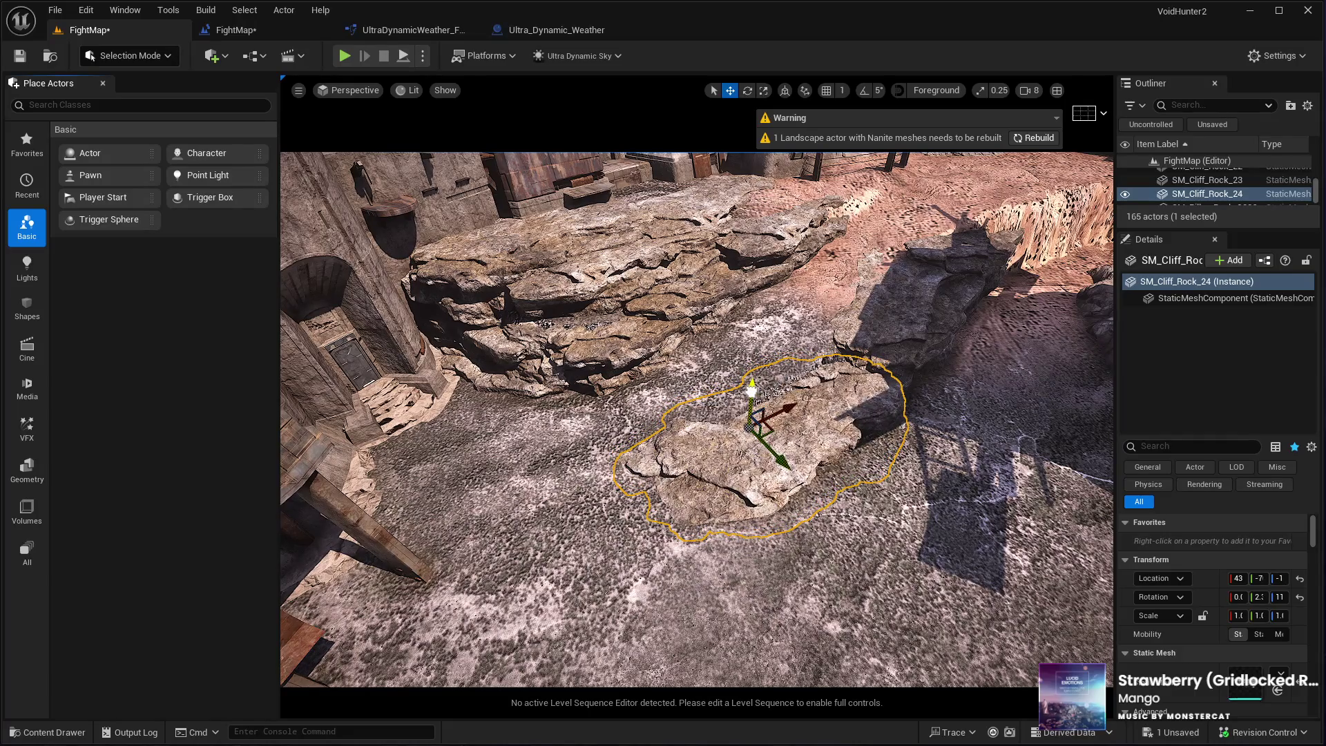
drag(752, 387, 763, 445)
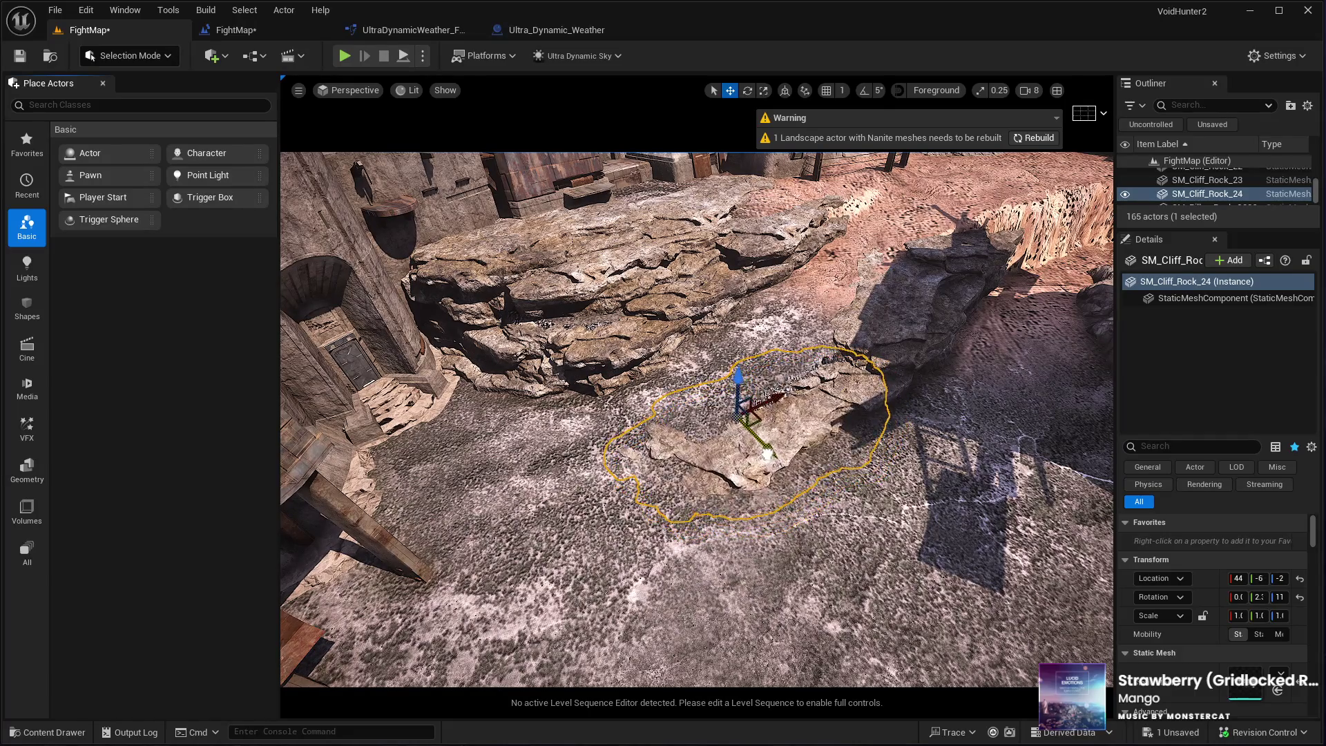
scroll(767, 453, up, 3)
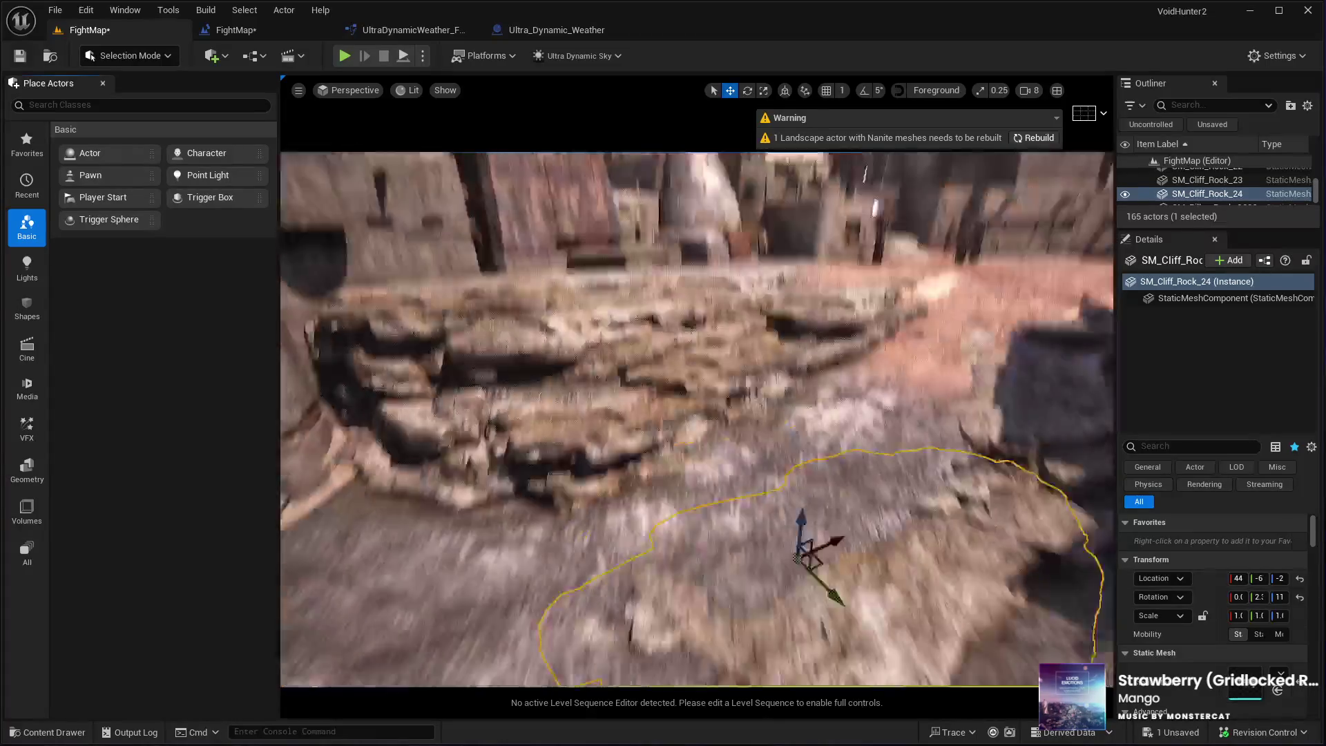
scroll(767, 453, down, 5)
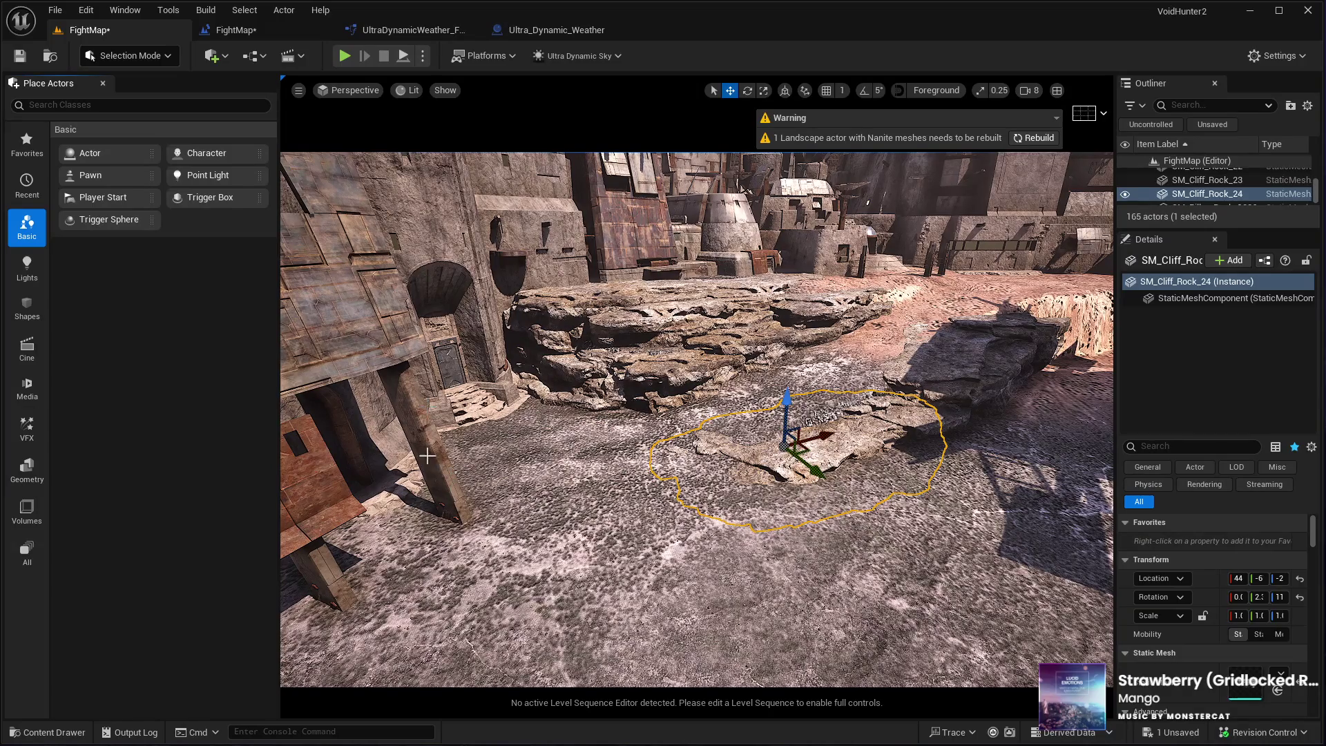
drag(427, 456, 487, 566)
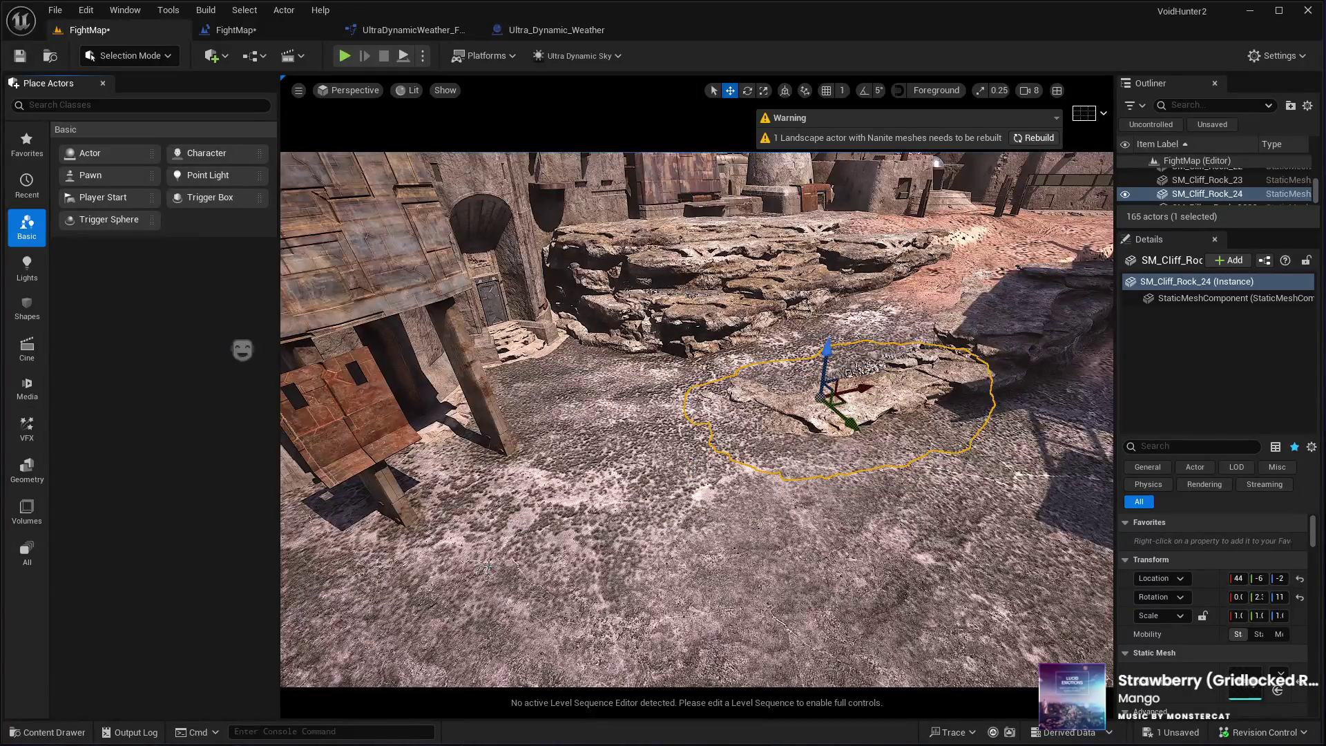
Select the landscape and start a third-person play test with Alt+P
click(603, 572)
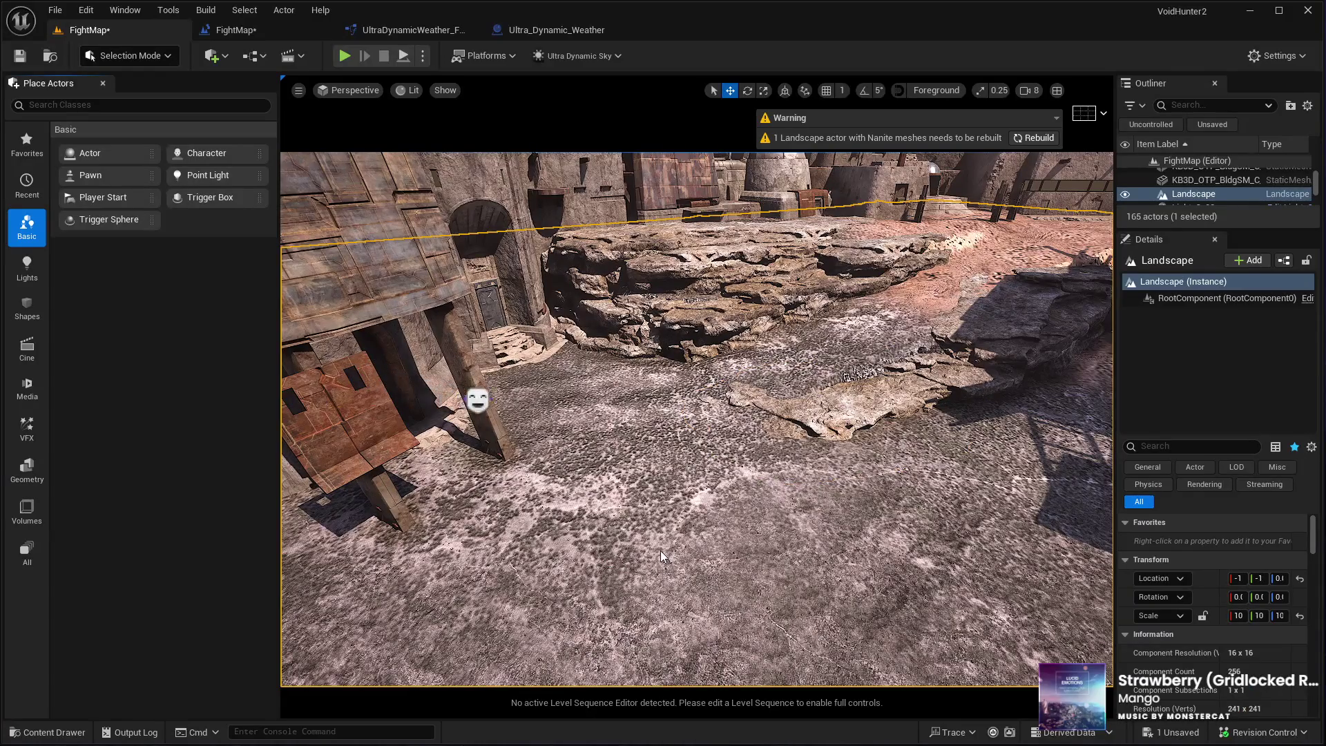
key(alt+p)
click(696, 535)
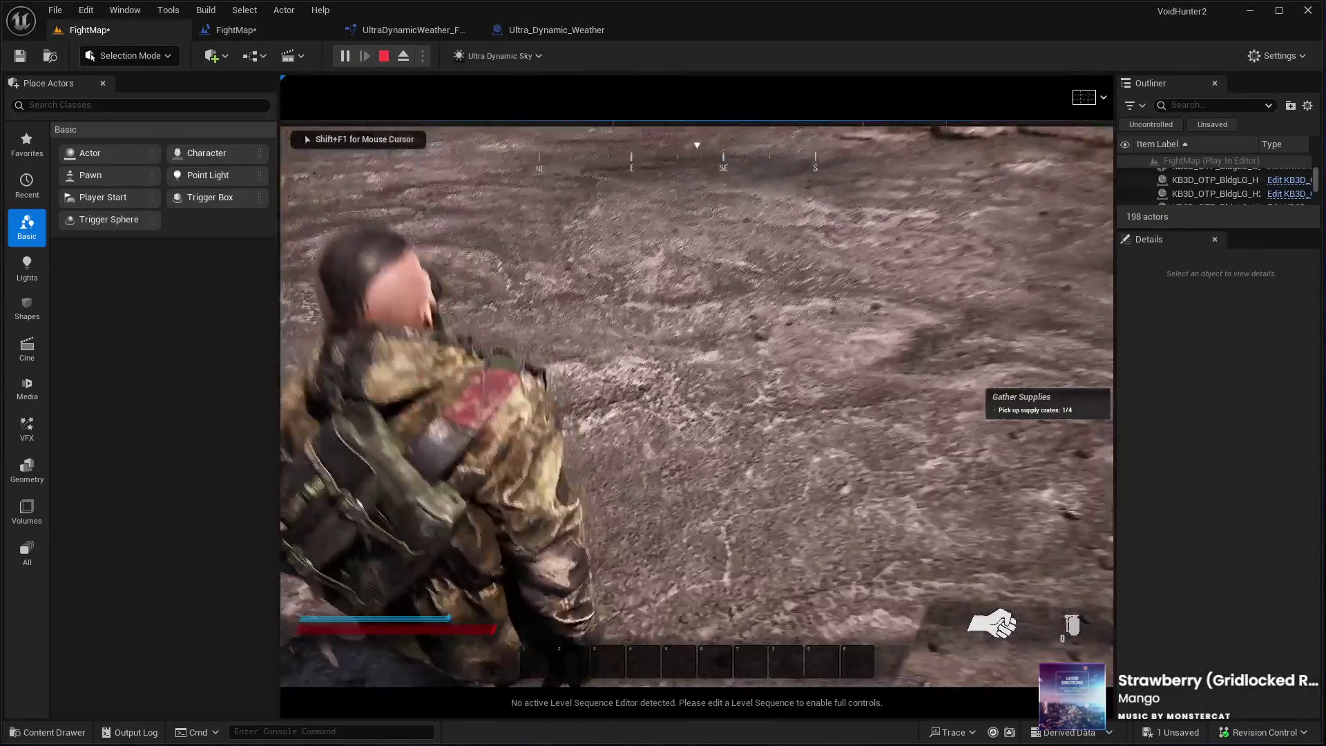
Run the character around the desert map, then end the session with Esc
key(w)
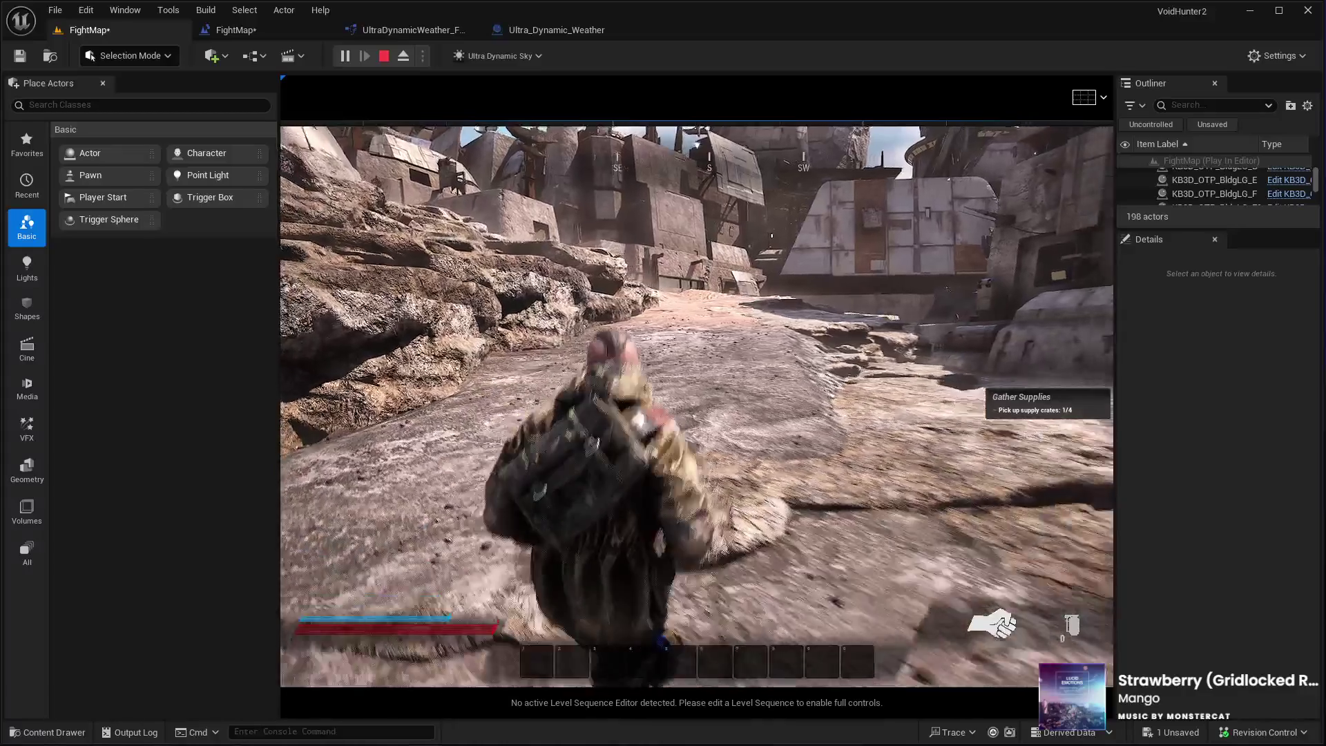
key(Escape)
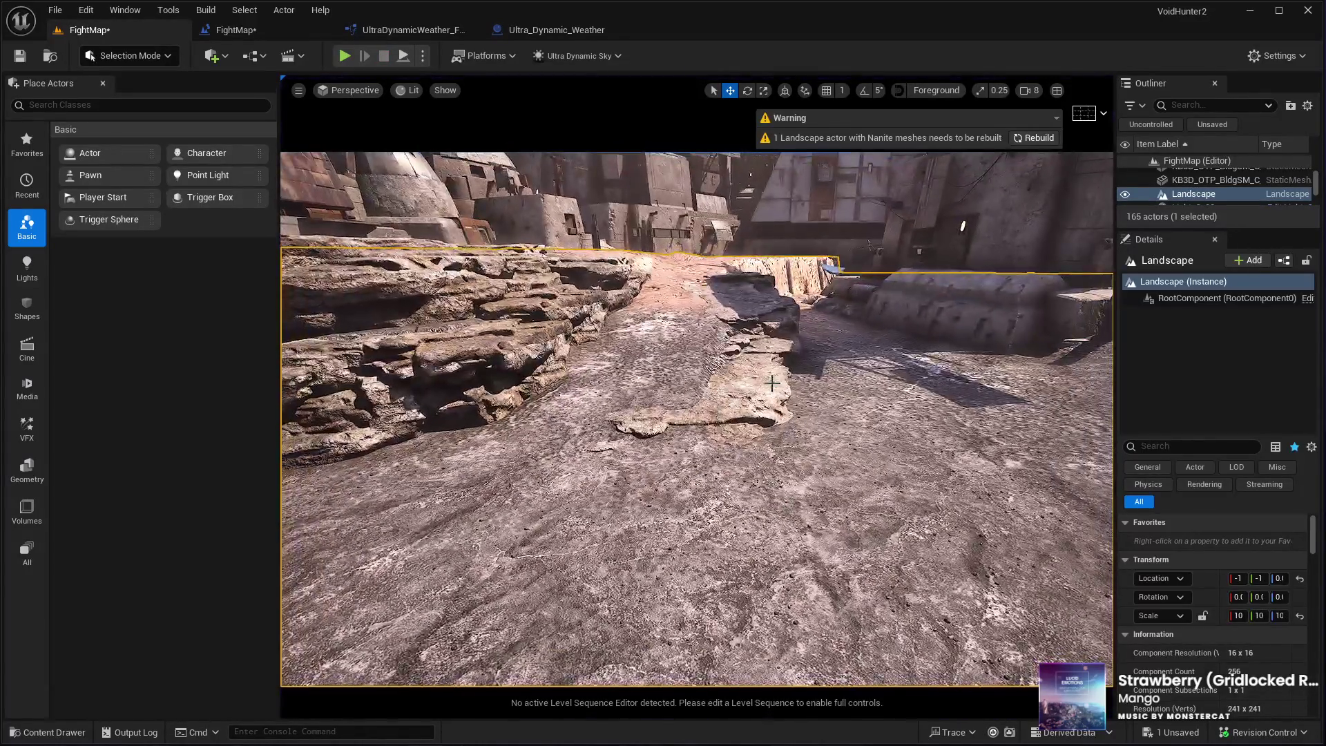
Re-angle SM_Cliff_Rock_24 slightly and raise it a touch, checking from a low view
click(771, 383)
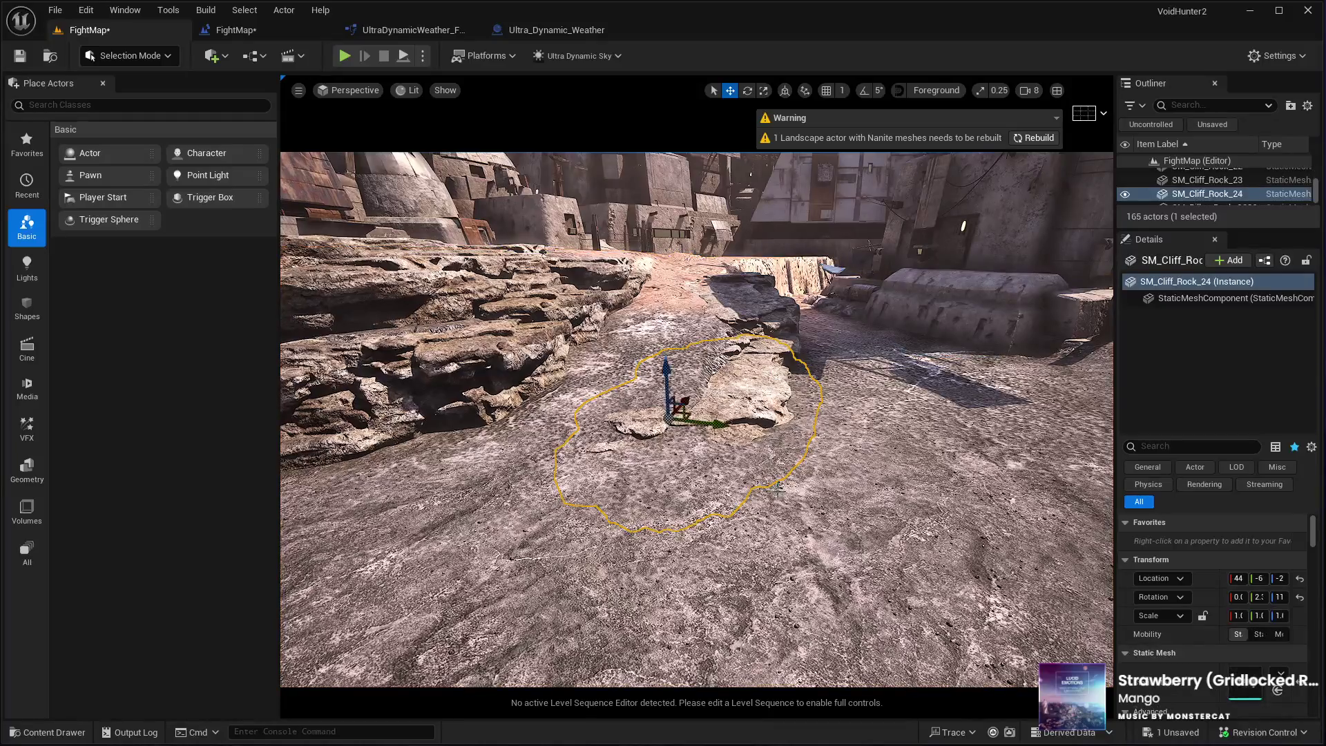
key(e)
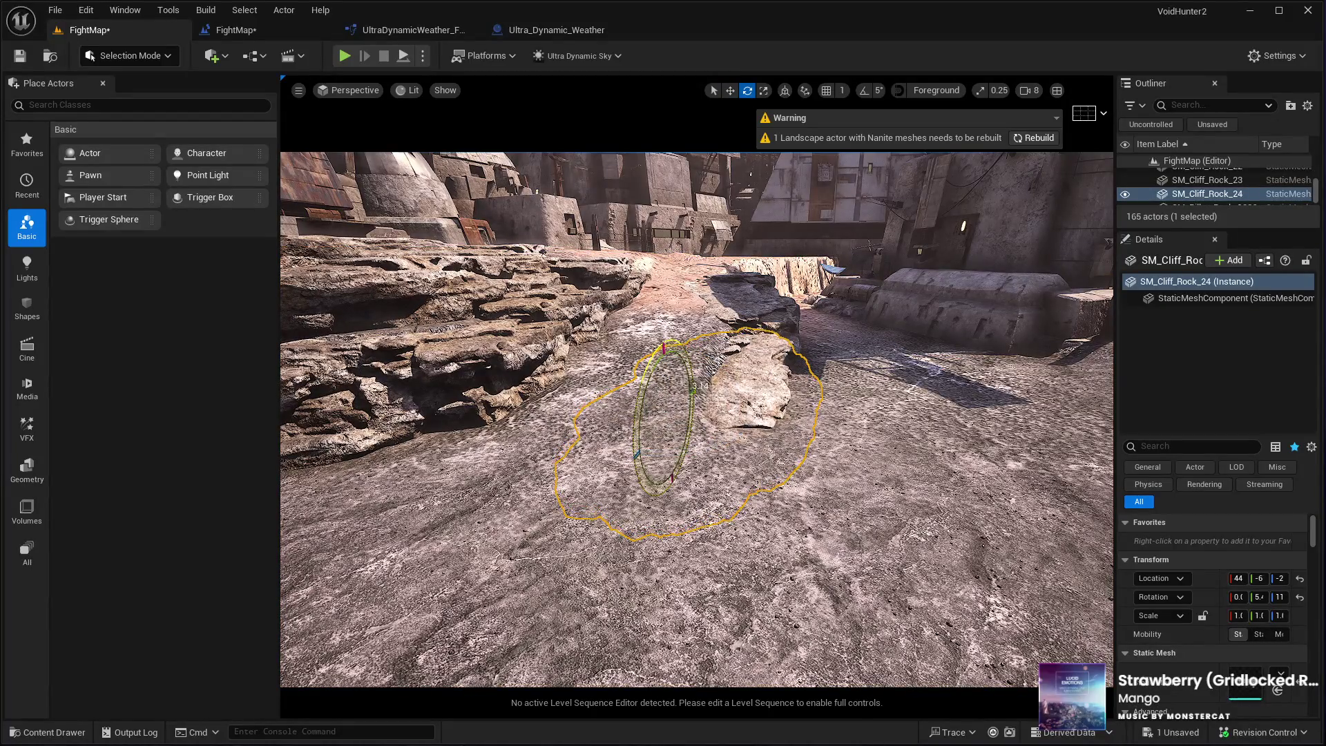
key(w)
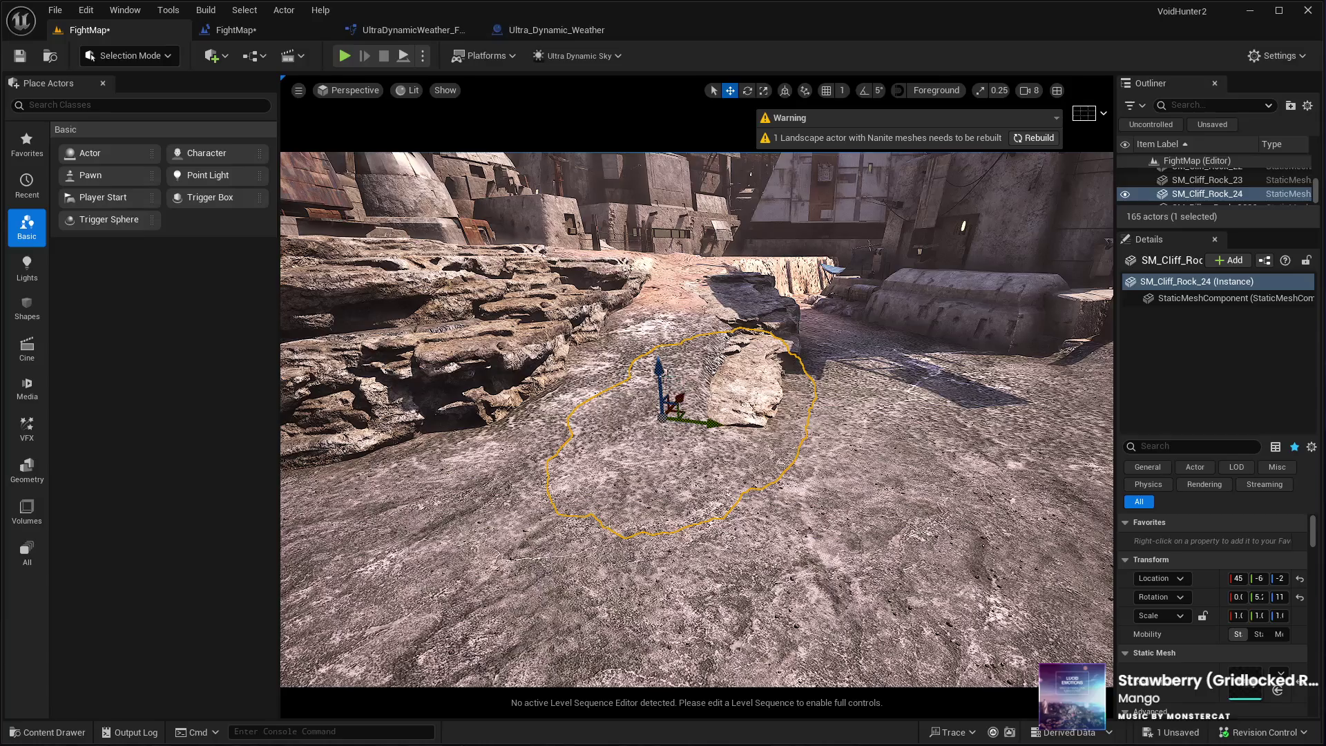
key(e)
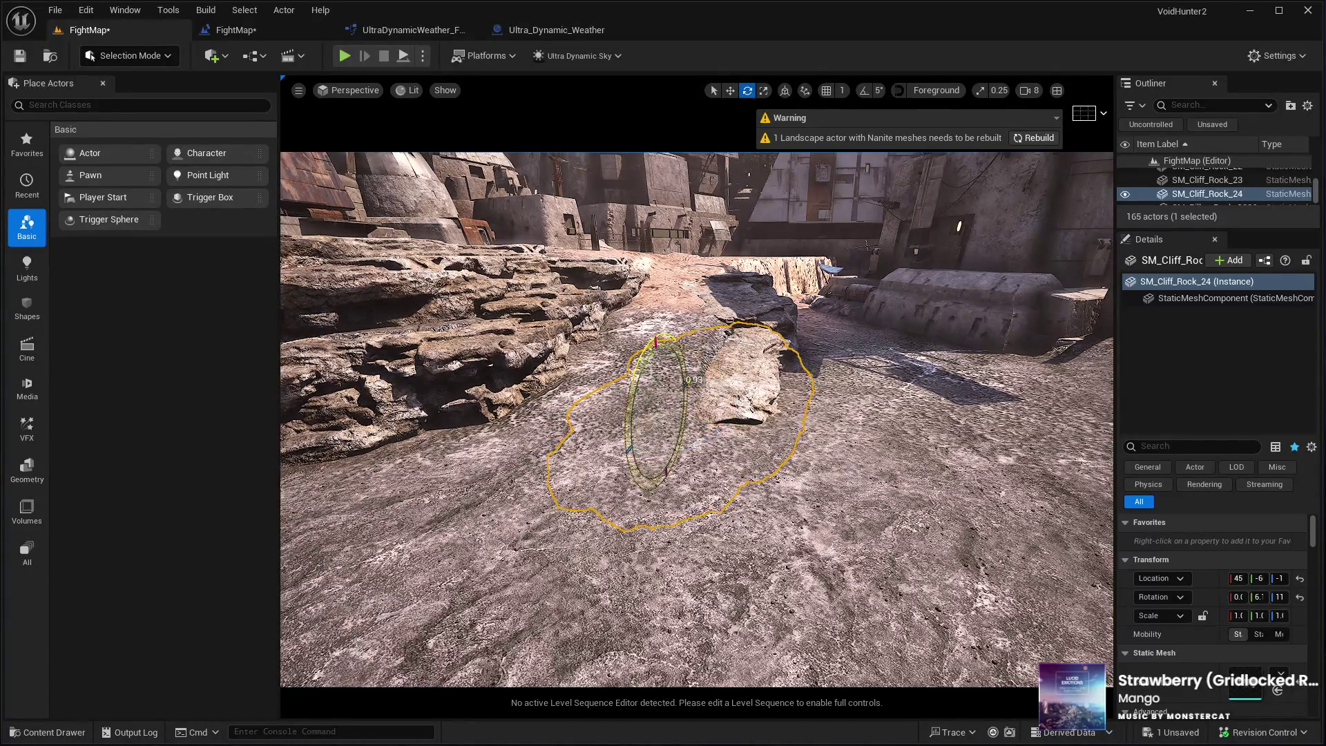
key(w)
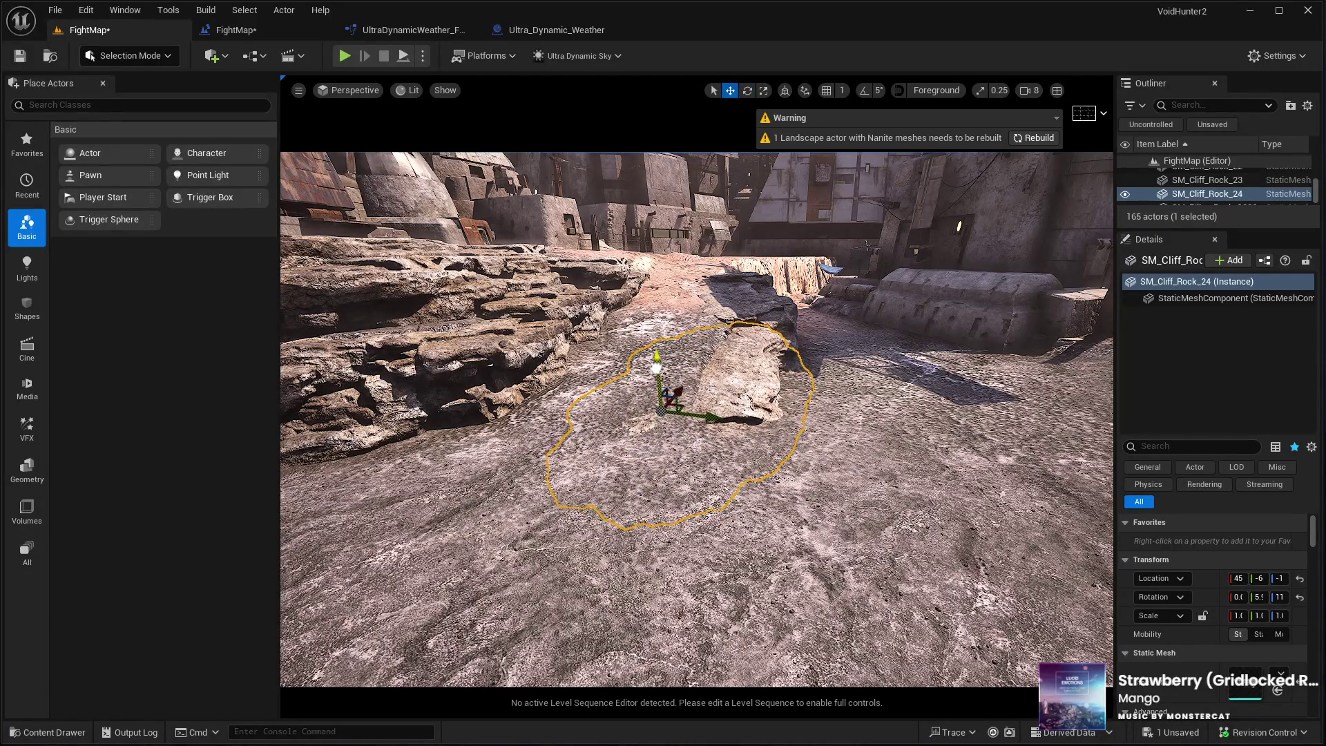
drag(696, 414, 696, 504)
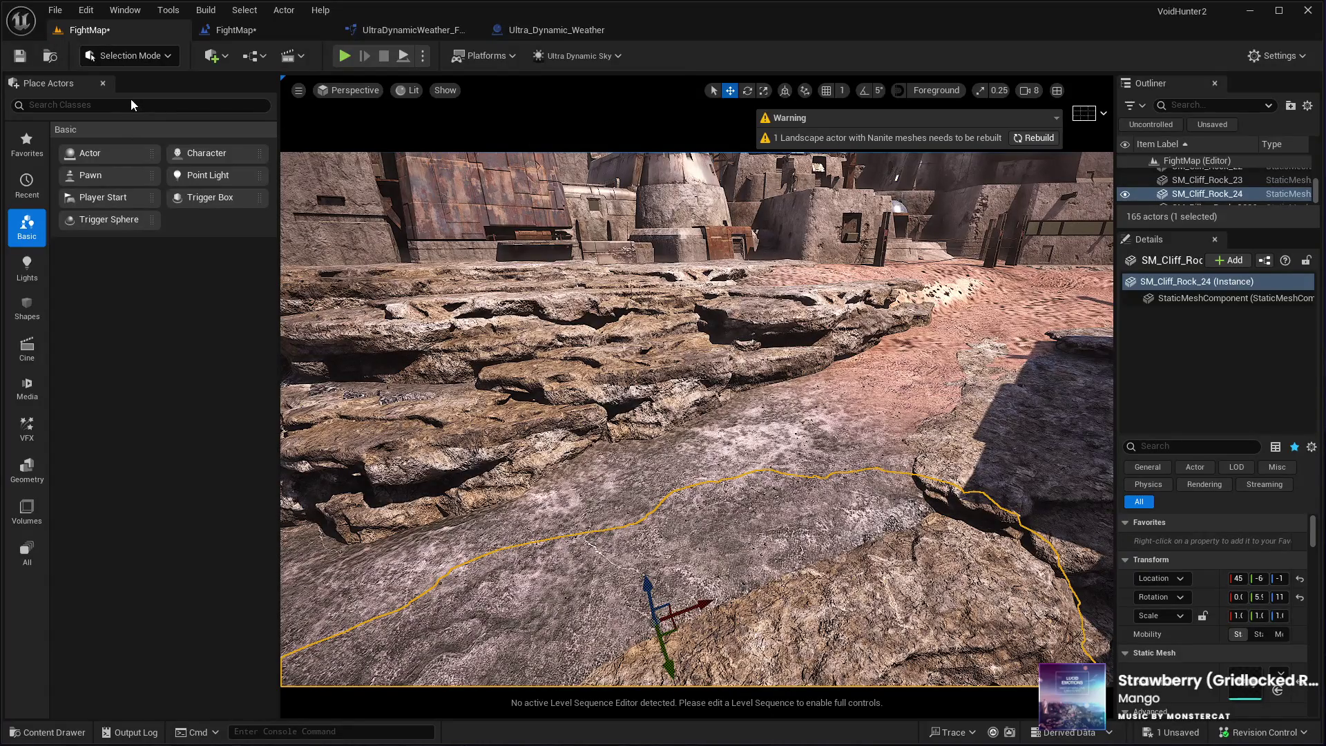
key(shift+2)
Brush the terrain around the rock ledges with the Smooth tool
click(59, 145)
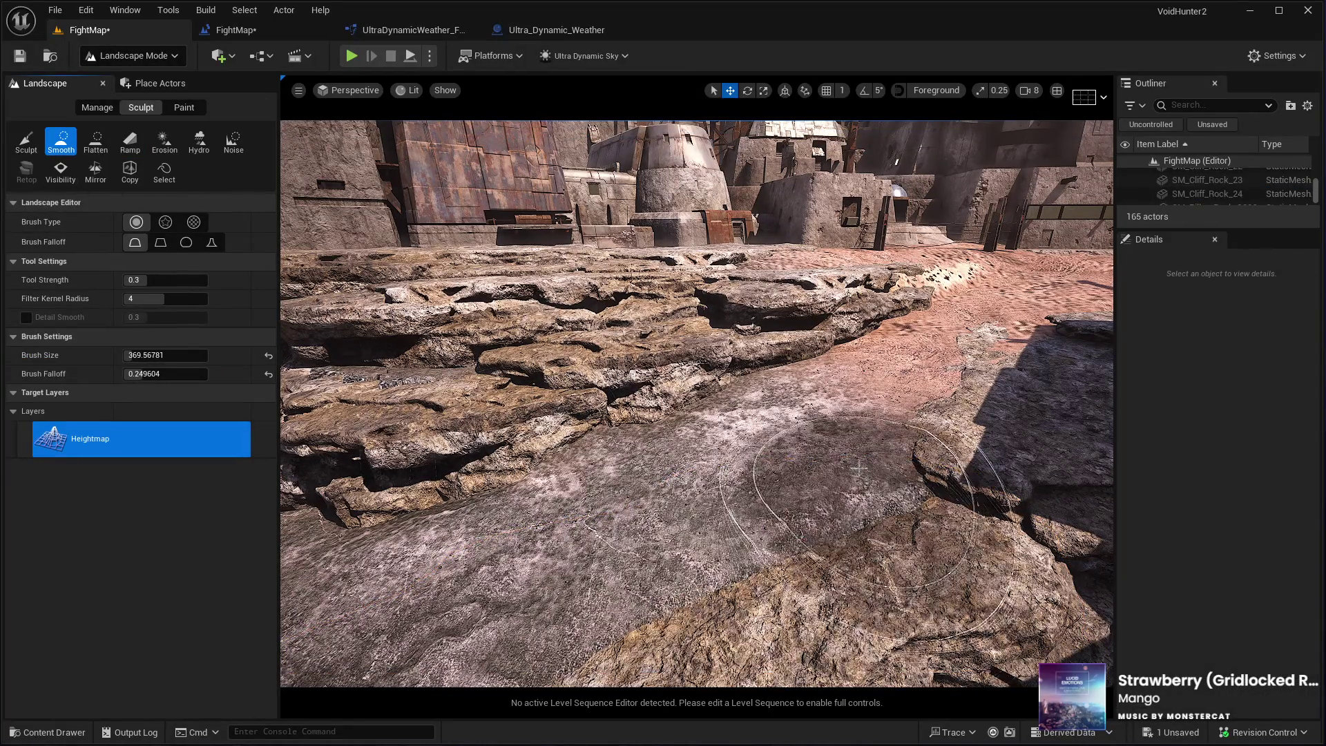
drag(651, 532, 919, 498)
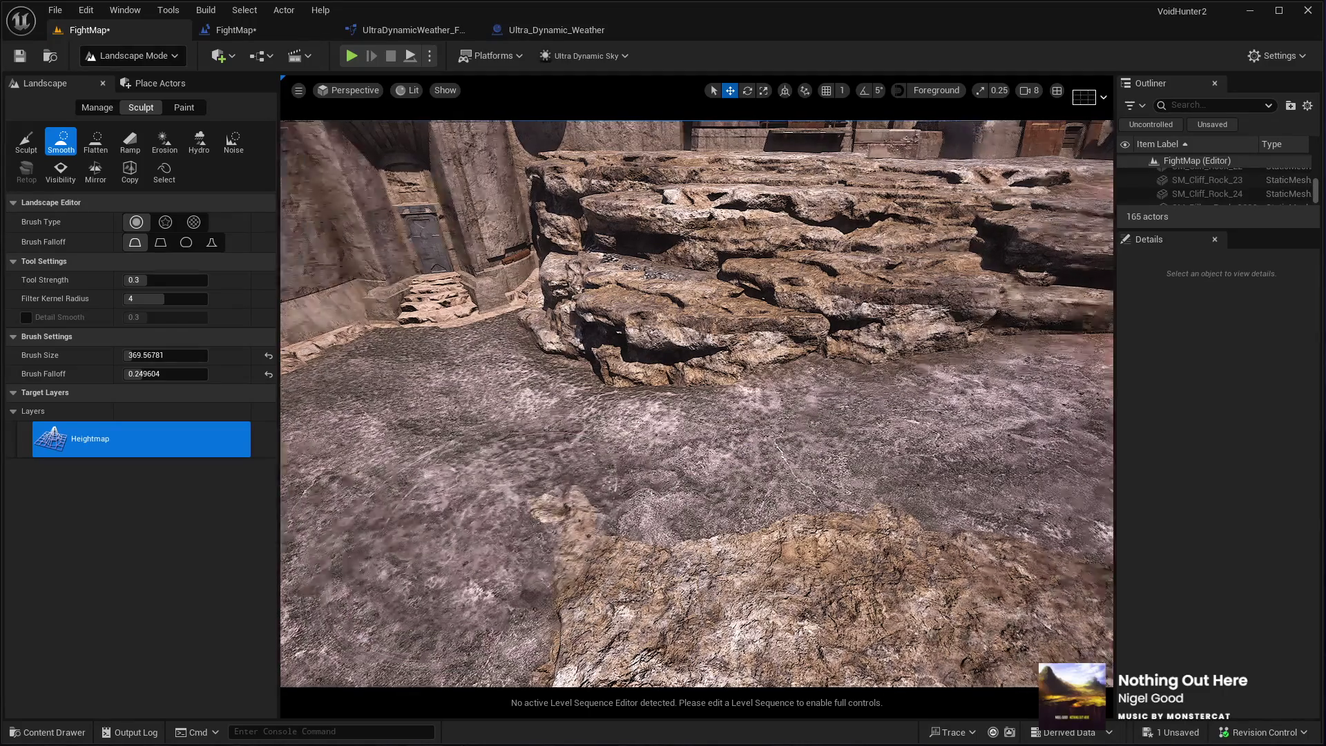
scroll(387, 594, up, 5)
scroll(698, 404, down, 5)
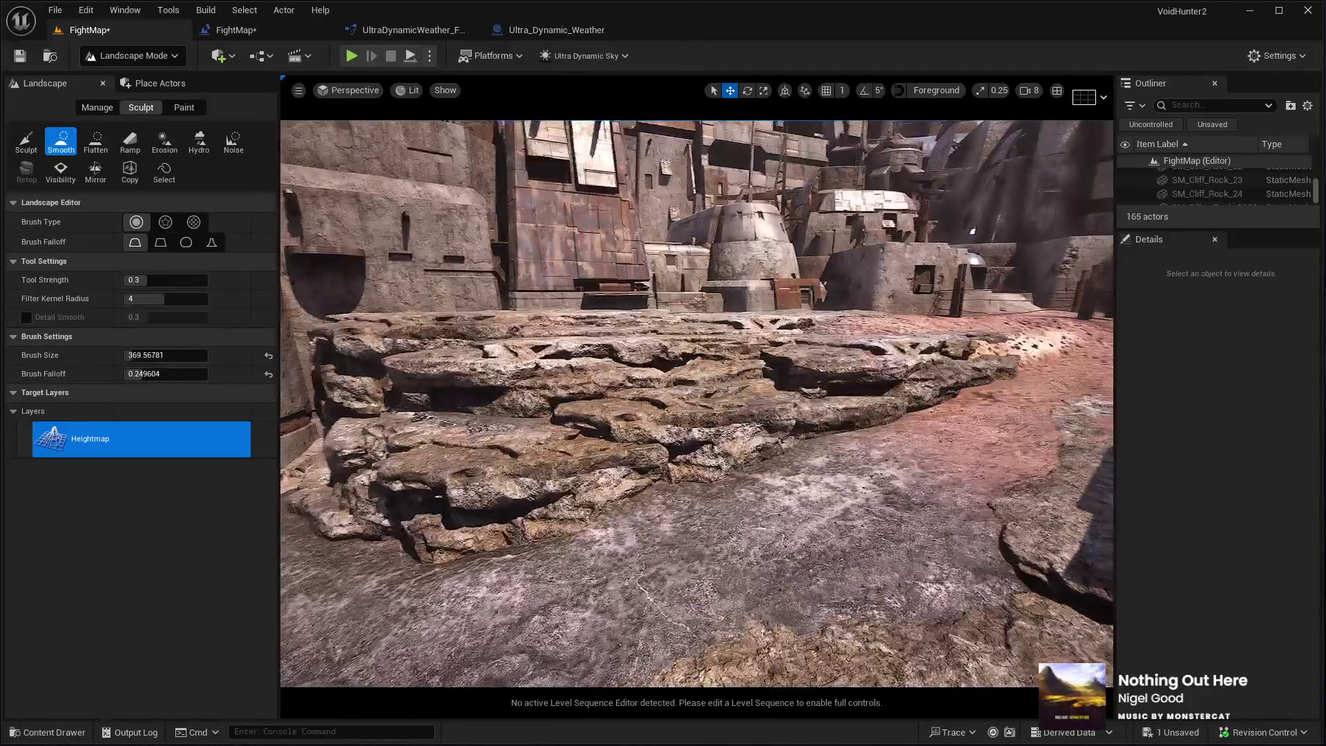
scroll(500, 489, up, 8)
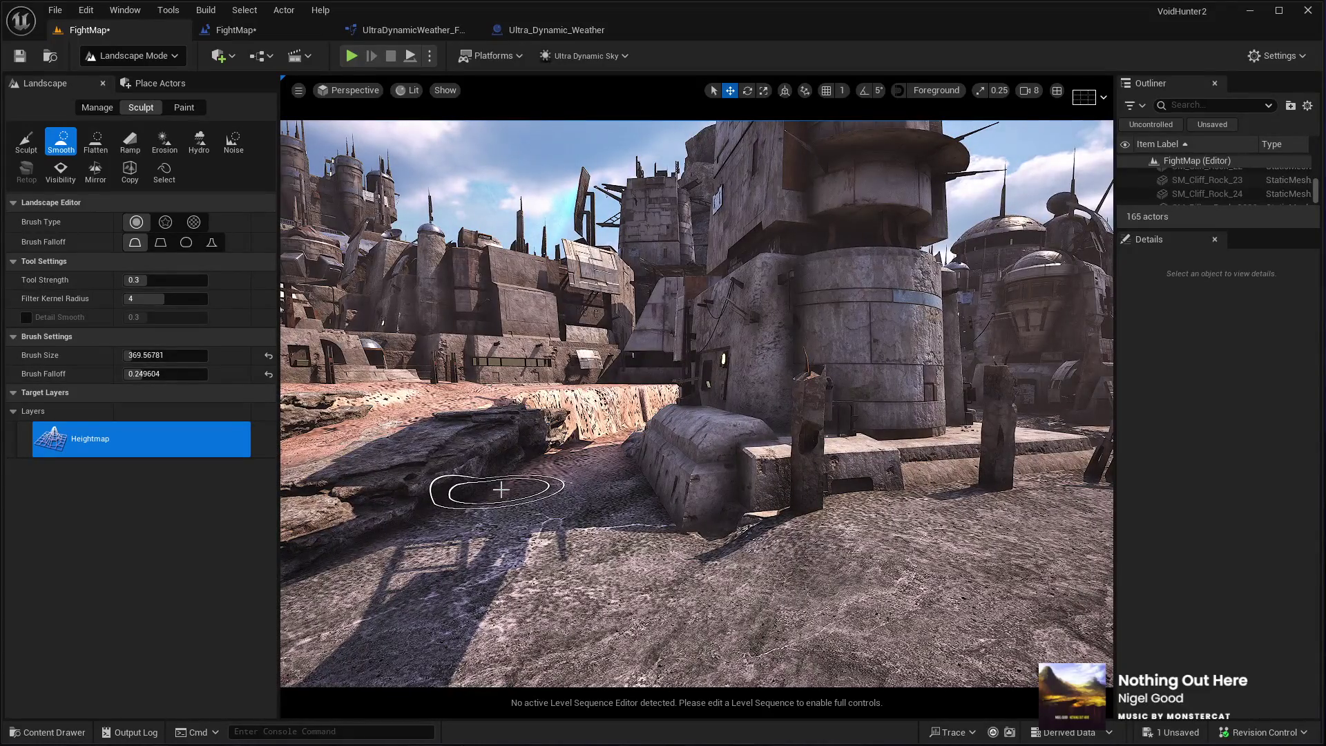
Return to Selection Mode and rebuild the landscape's Nanite meshes
click(103, 83)
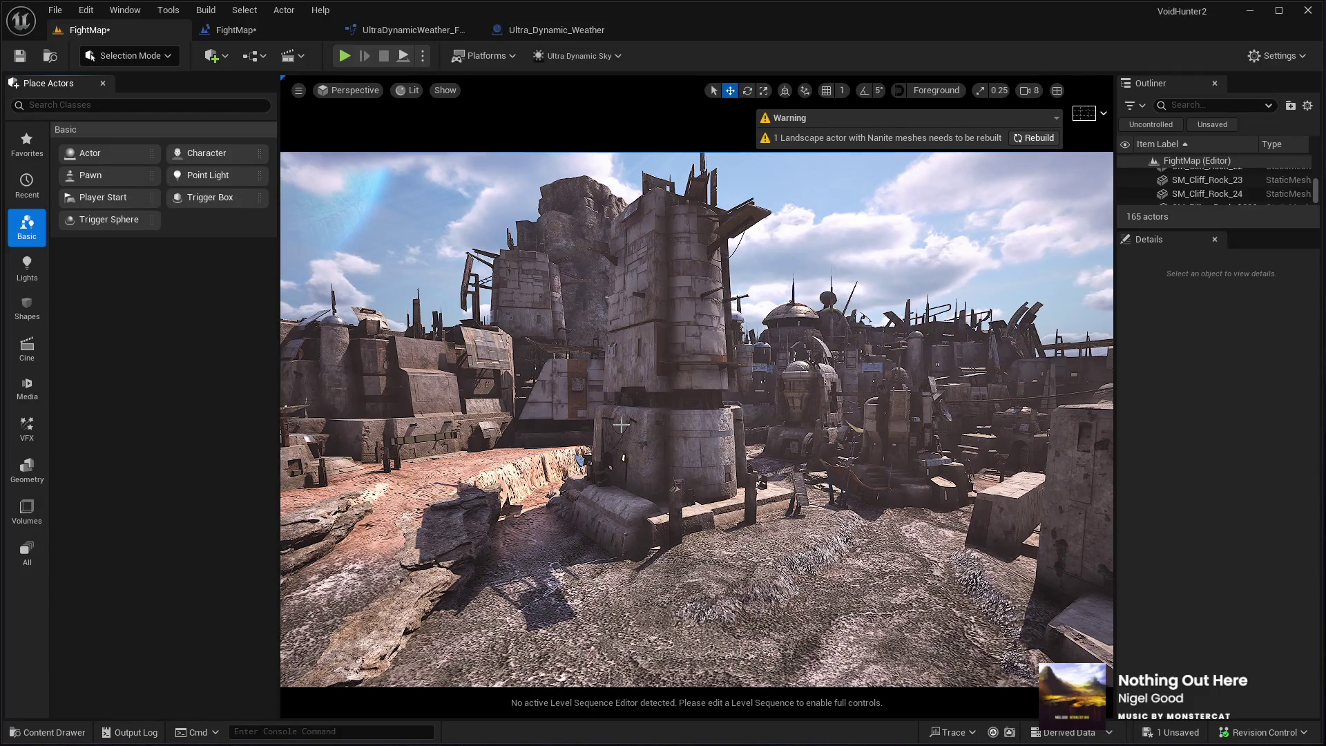
click(1029, 139)
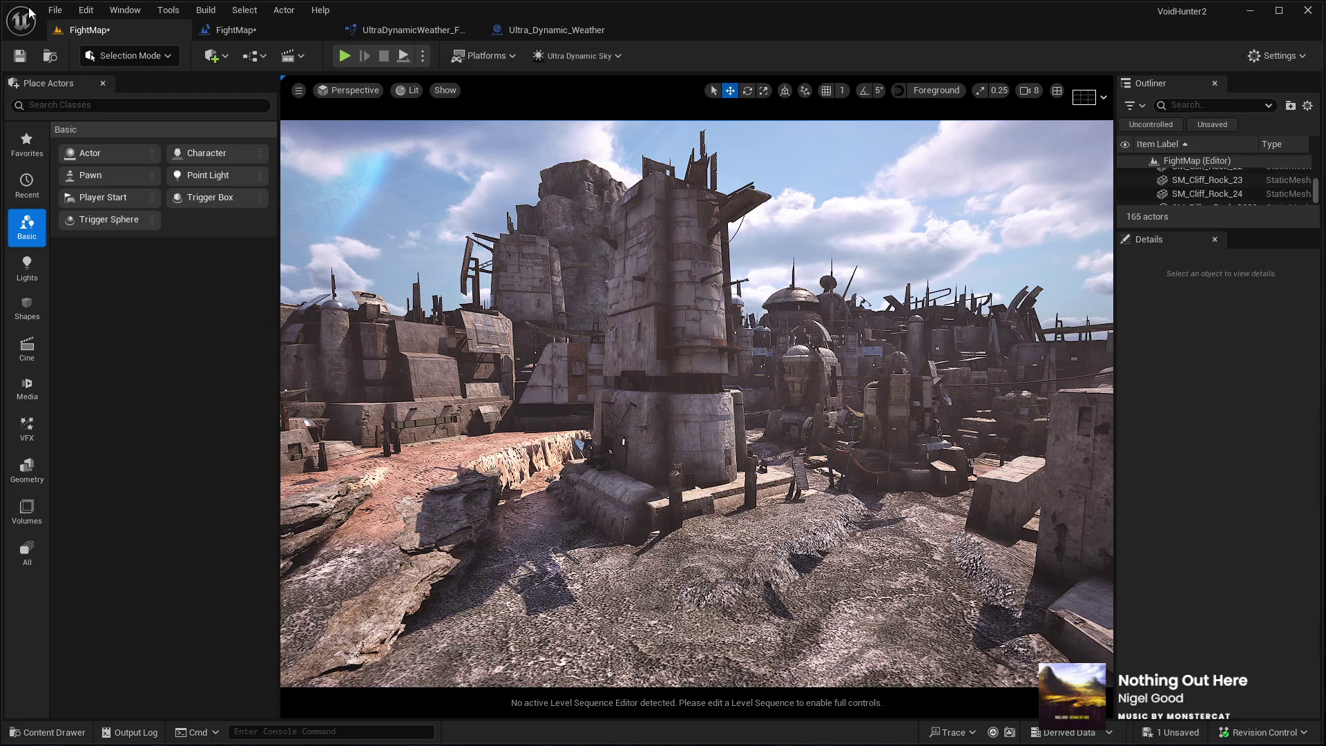
click(55, 10)
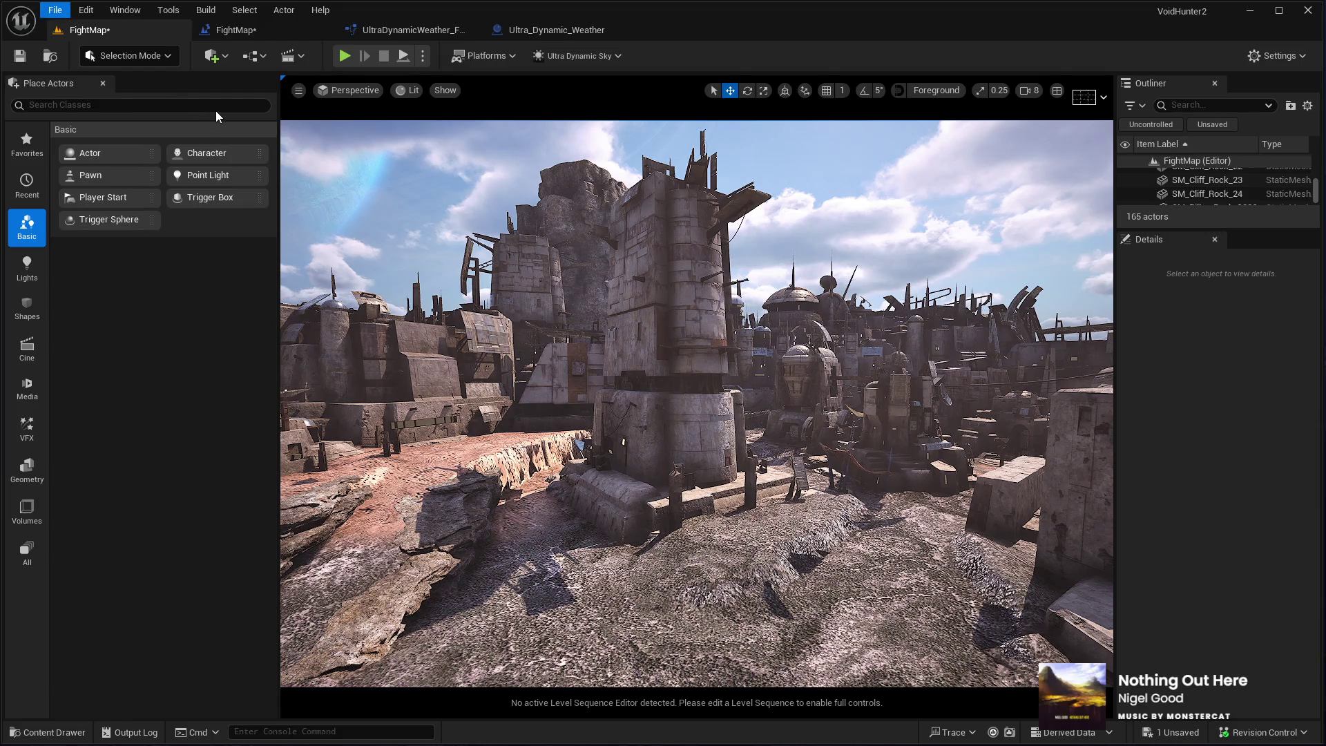
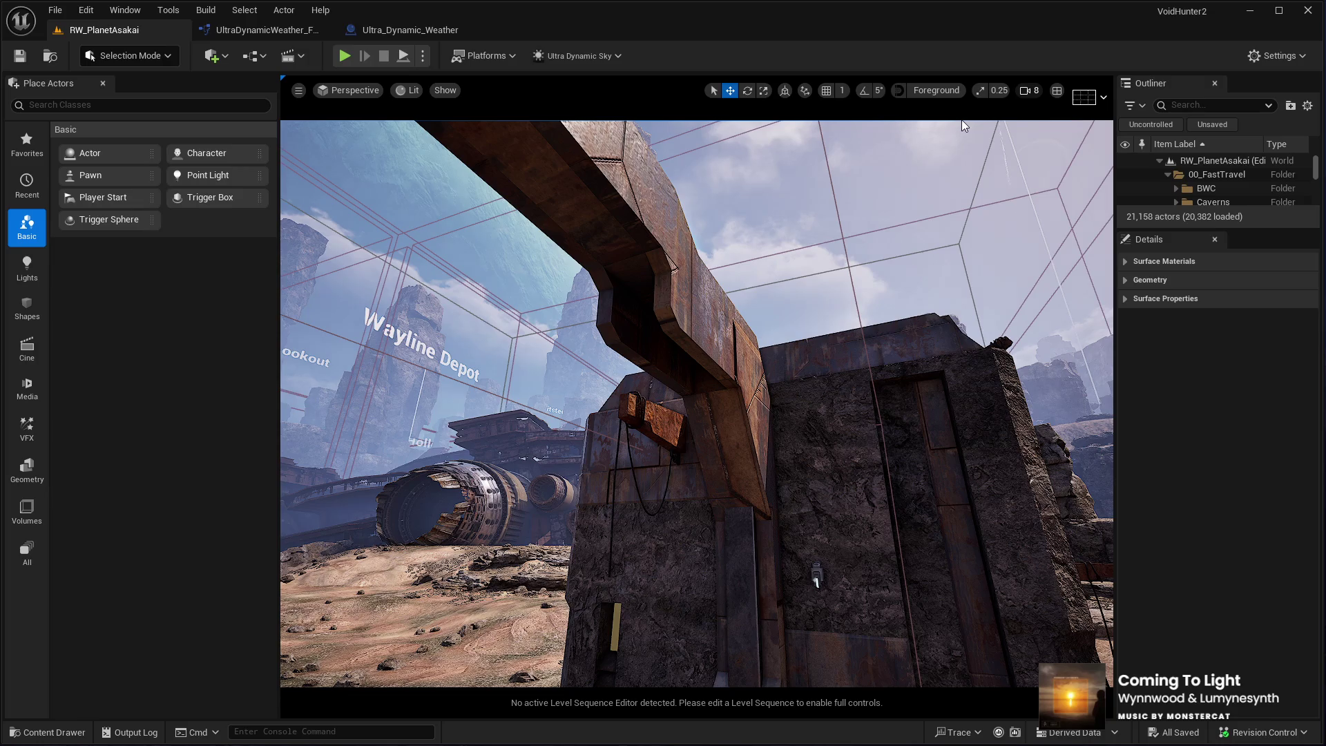
Raise the camera speed from 8 to 32 and fly up over the whole desert map
scroll(964, 187, up, 3)
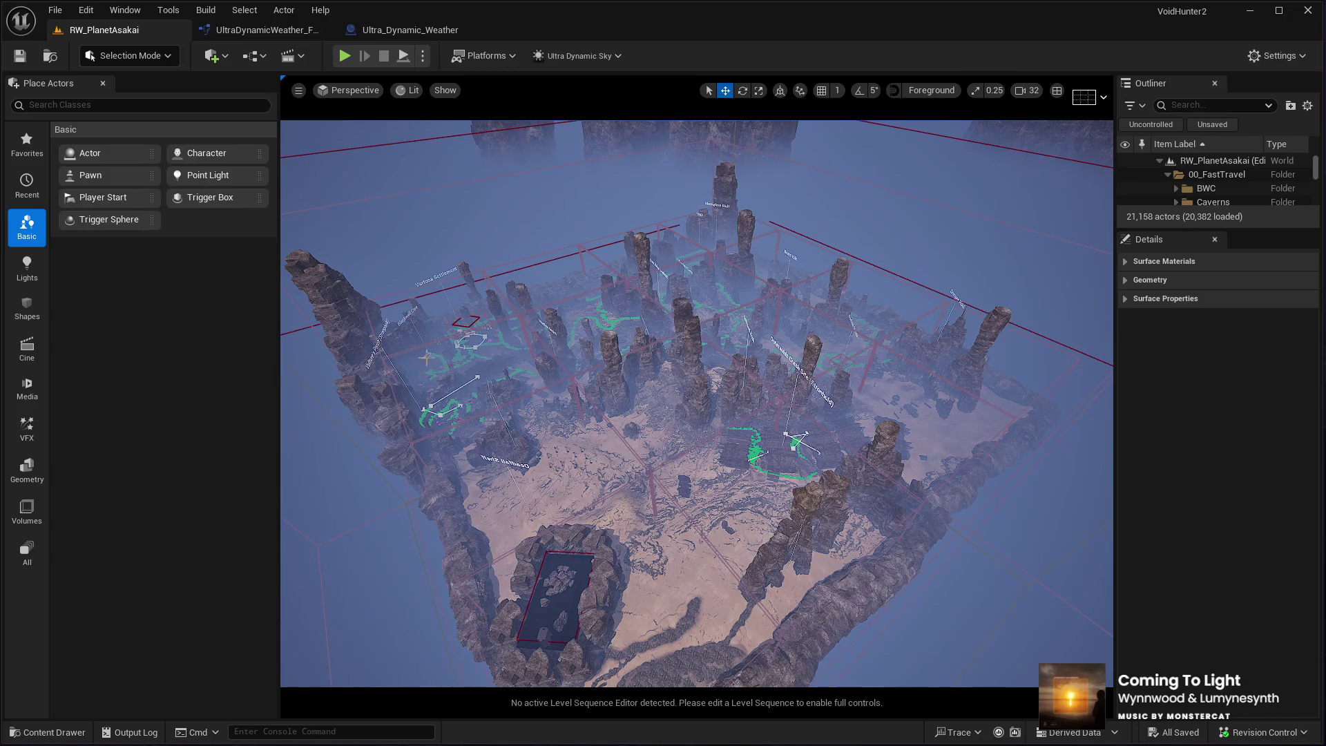
Fly the camera down over the desert terrain to ground level in the settlement
scroll(412, 354, up, 3)
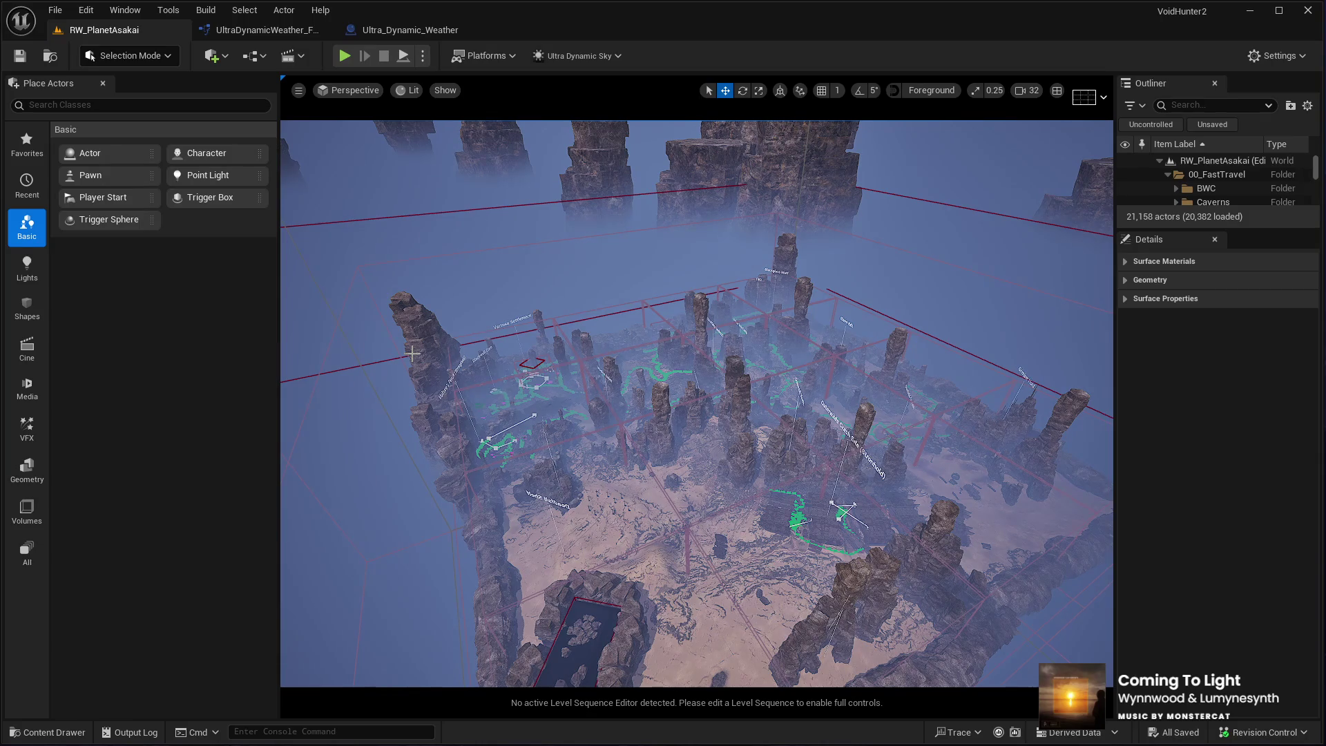
mouse_move(429, 317)
mouse_down()
mouse_move(525, 352)
mouse_move(753, 382)
mouse_up()
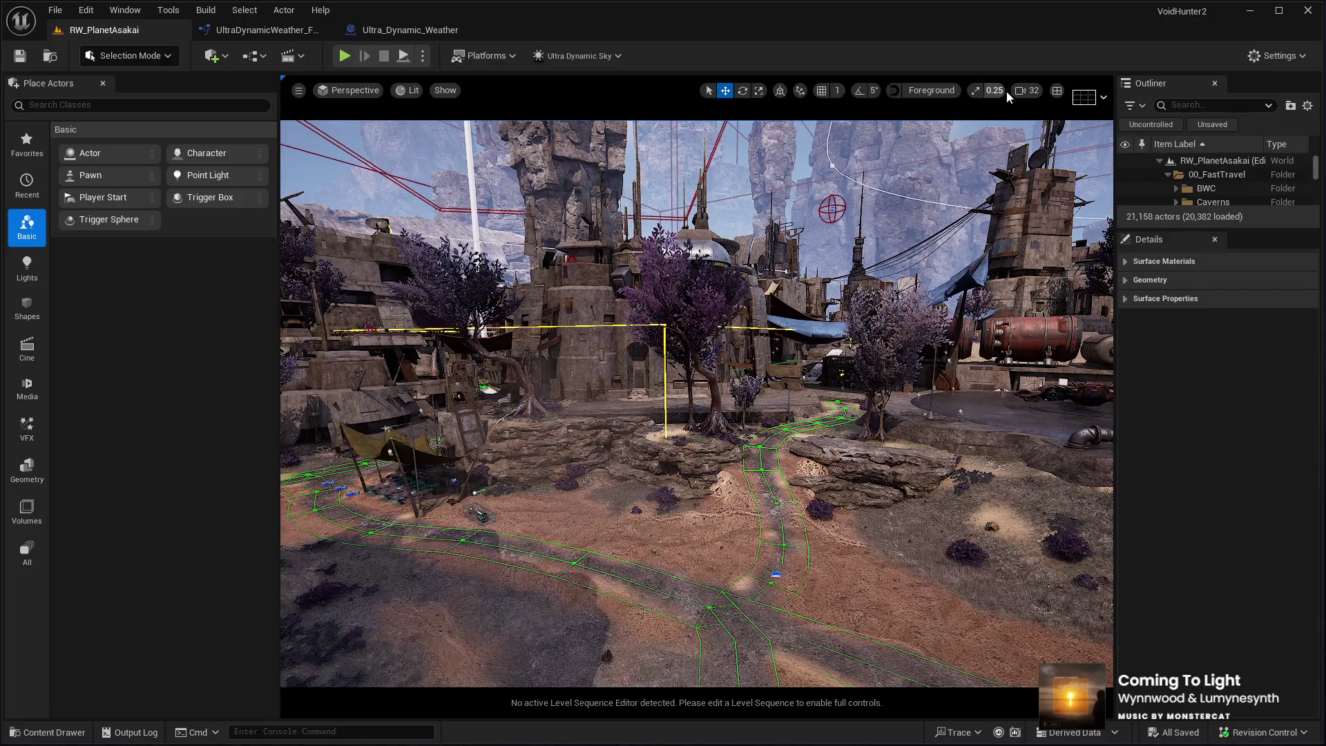
Lower camera speed to 1 and fly past the stone tower to the shark-faced gun
scroll(929, 119, down, 5)
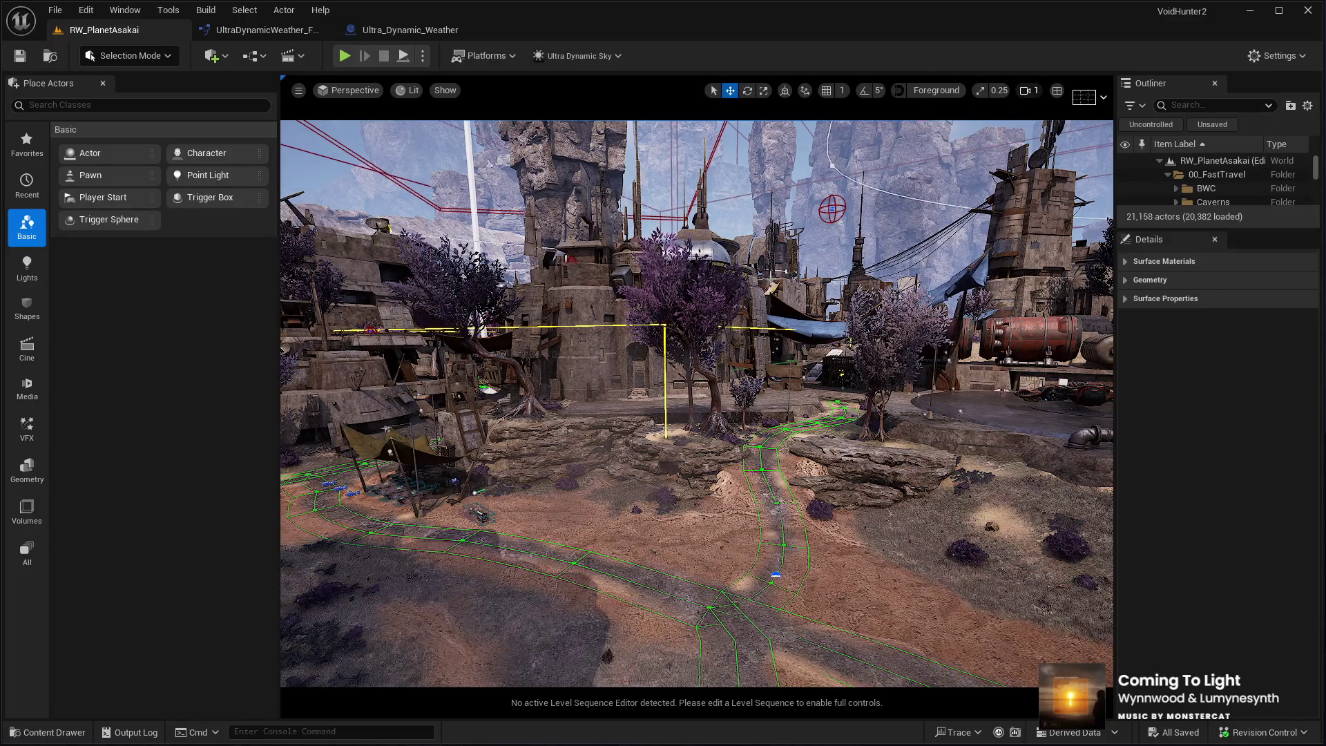
drag(929, 118, 898, 135)
mouse_move(696, 404)
mouse_down()
mouse_move(674, 404)
mouse_move(701, 404)
mouse_move(674, 404)
mouse_move(675, 314)
mouse_up()
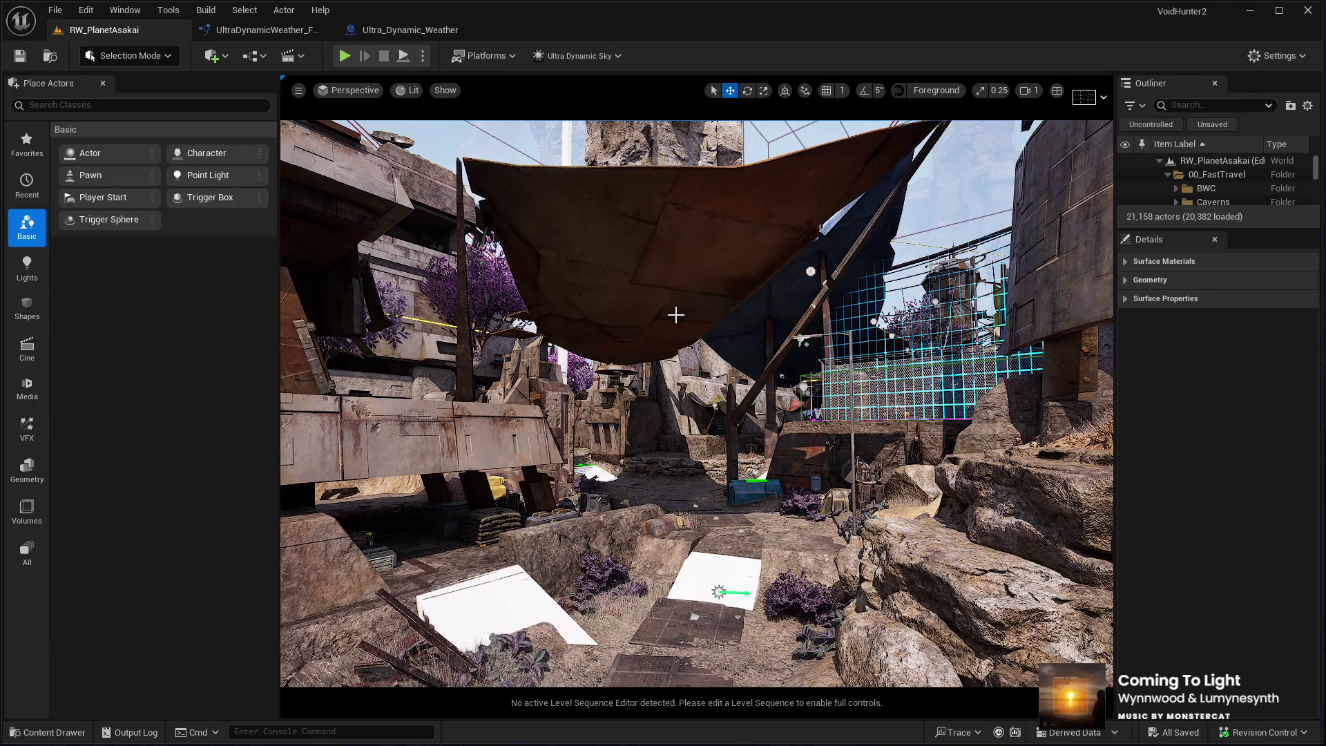
mouse_move(675, 315)
mouse_down()
mouse_move(739, 248)
mouse_move(622, 257)
mouse_move(683, 256)
mouse_up()
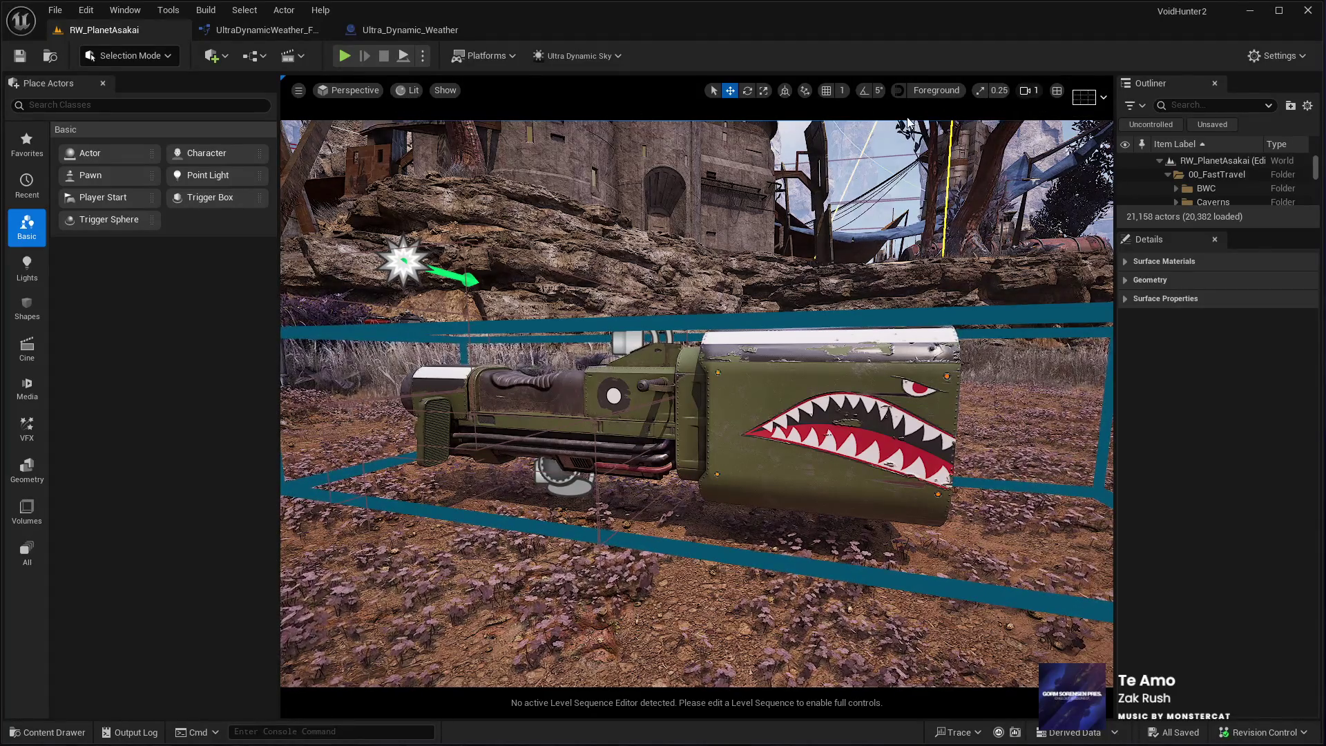
At camera speed 0.1, close in on the shark-mouth painting, then back out toward the tower
scroll(1024, 93, down, 3)
key(d)
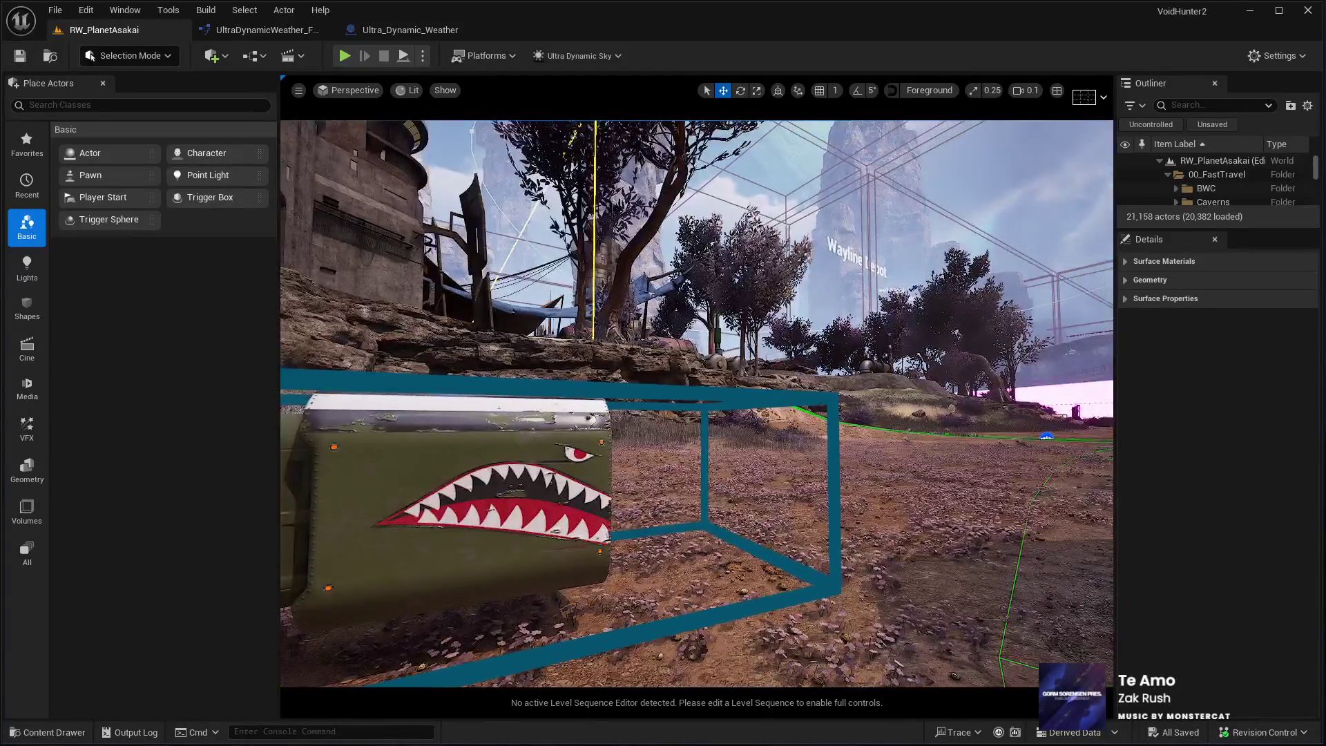
key(w)
key(w)
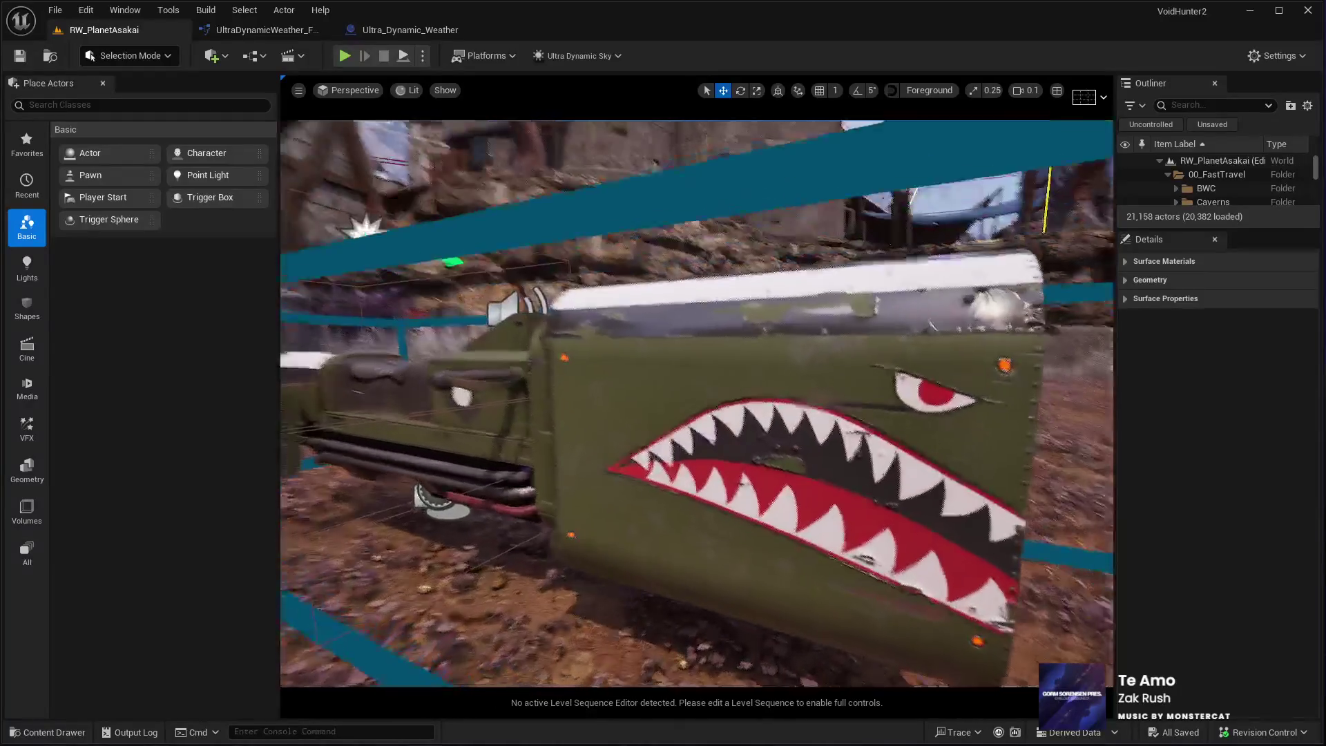
key(w)
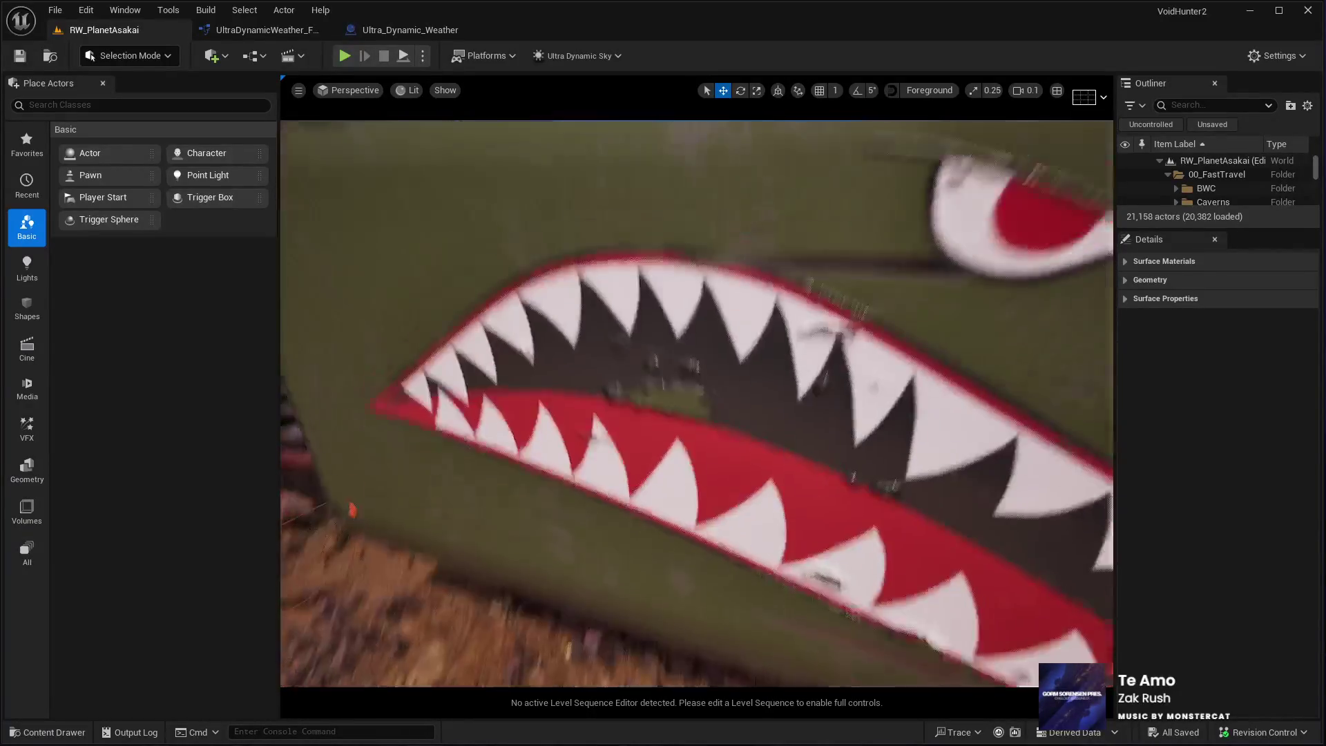
key(a)
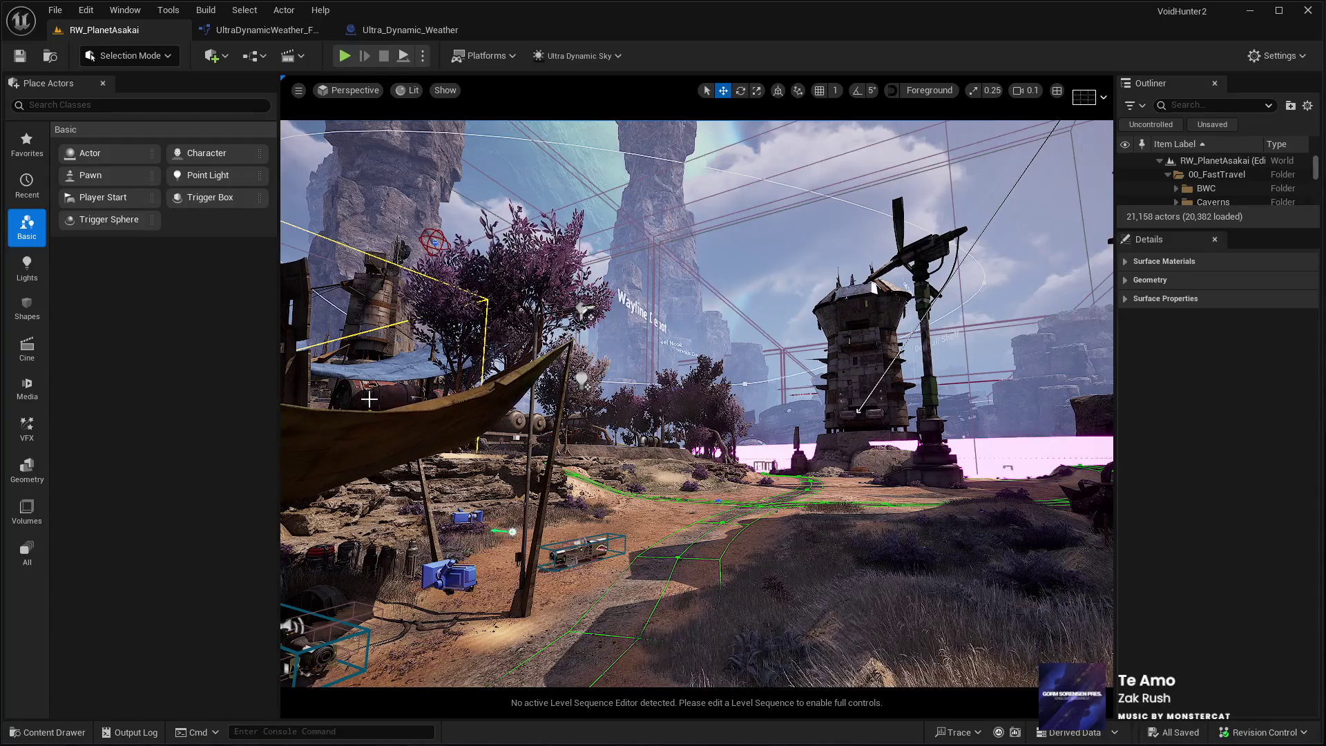
At camera speed 8, fly back to the tent path, select the landscape, then play in editor
drag(363, 408, 917, 131)
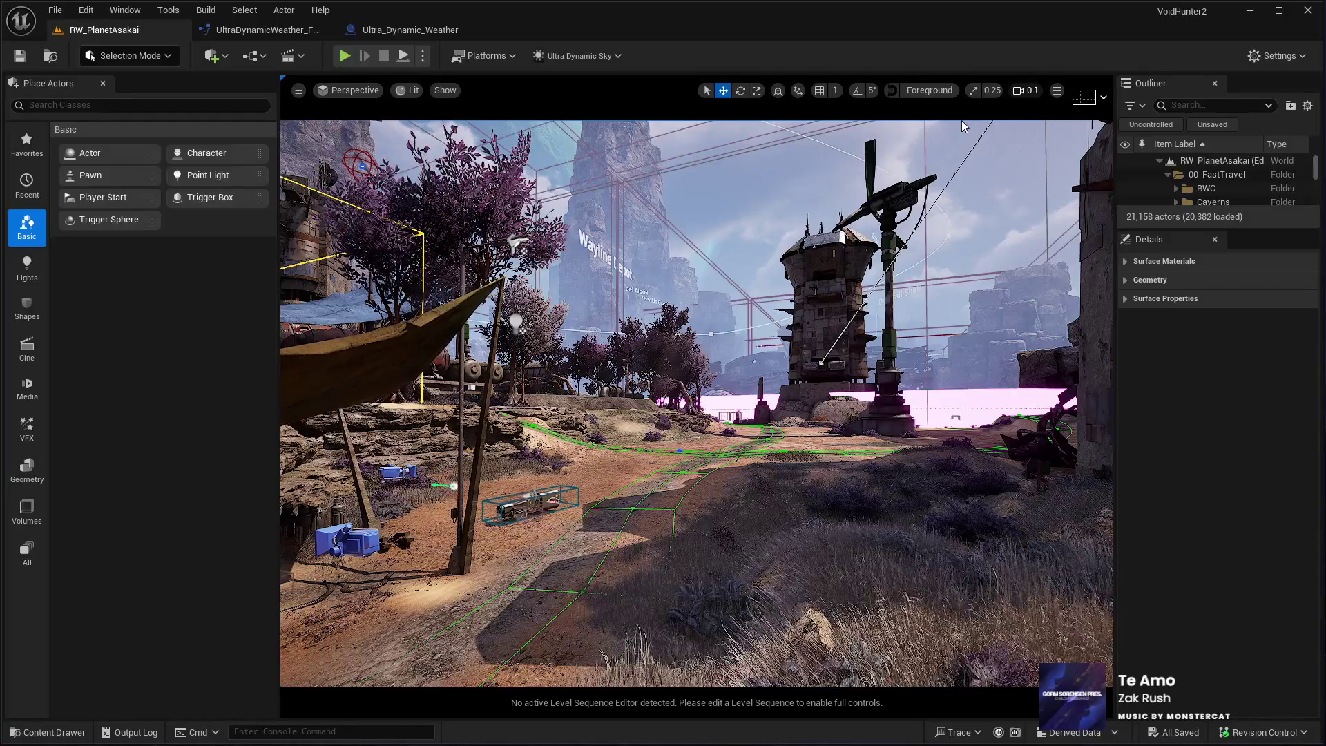
scroll(916, 131, up, 5)
key(w)
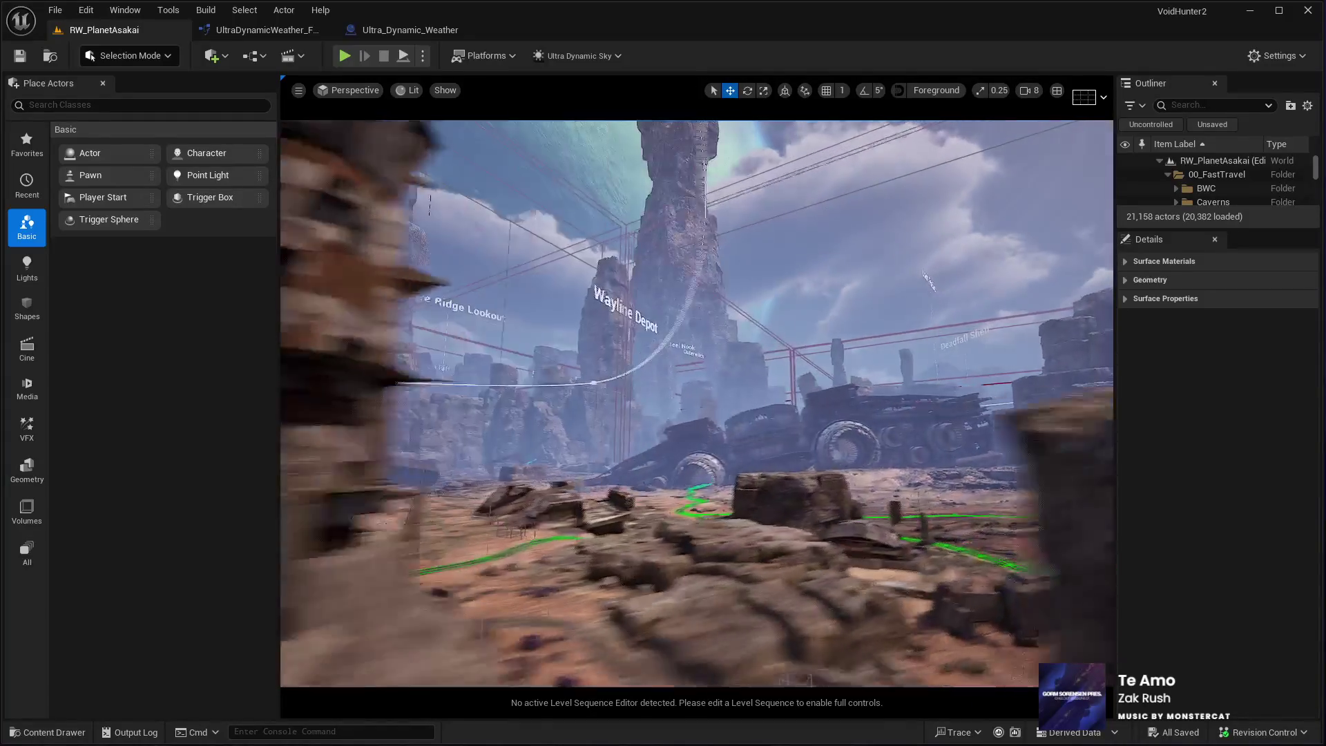
key(w)
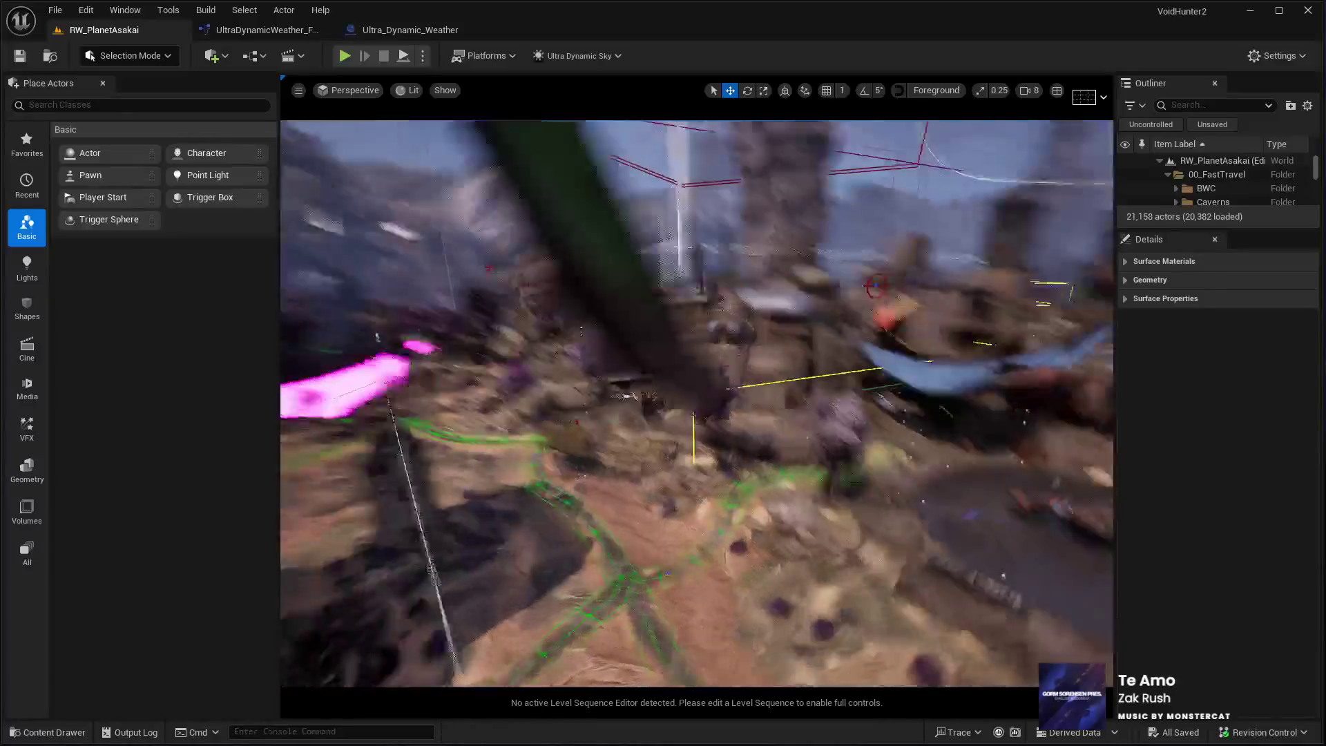
key(w)
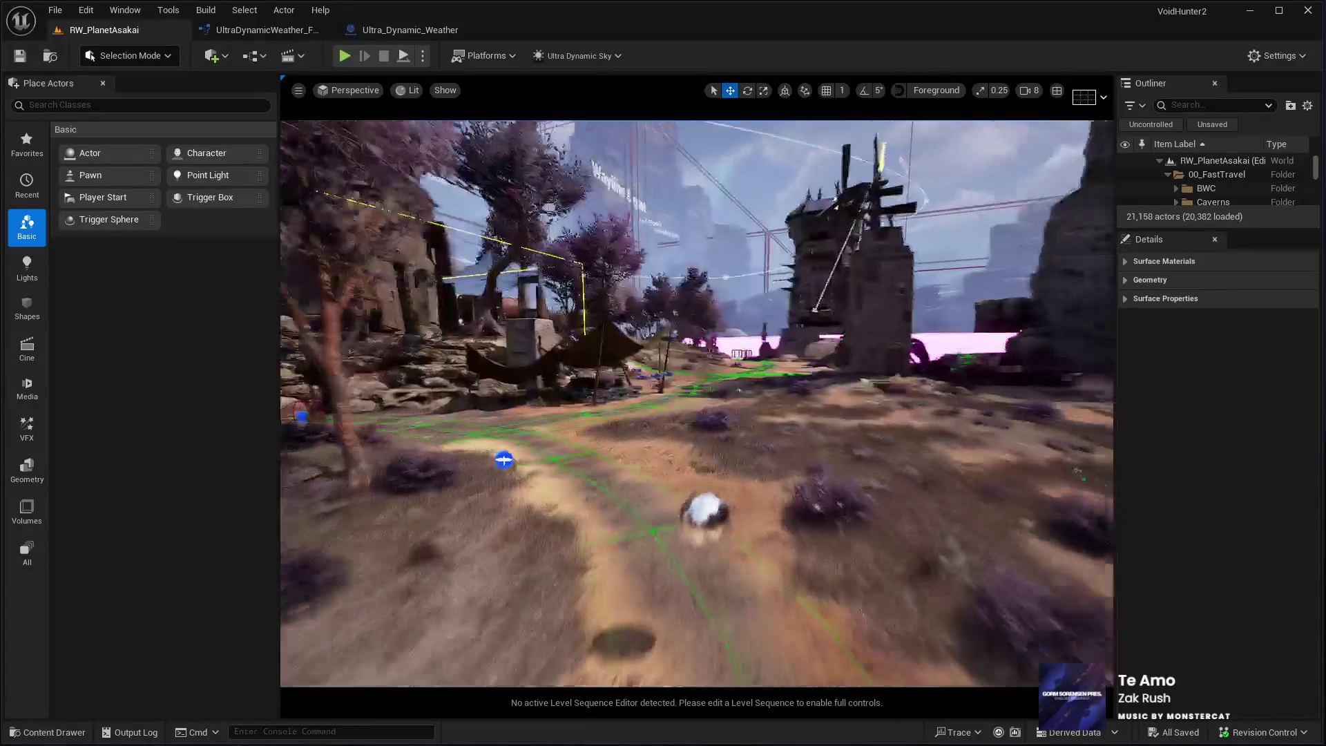
key(w)
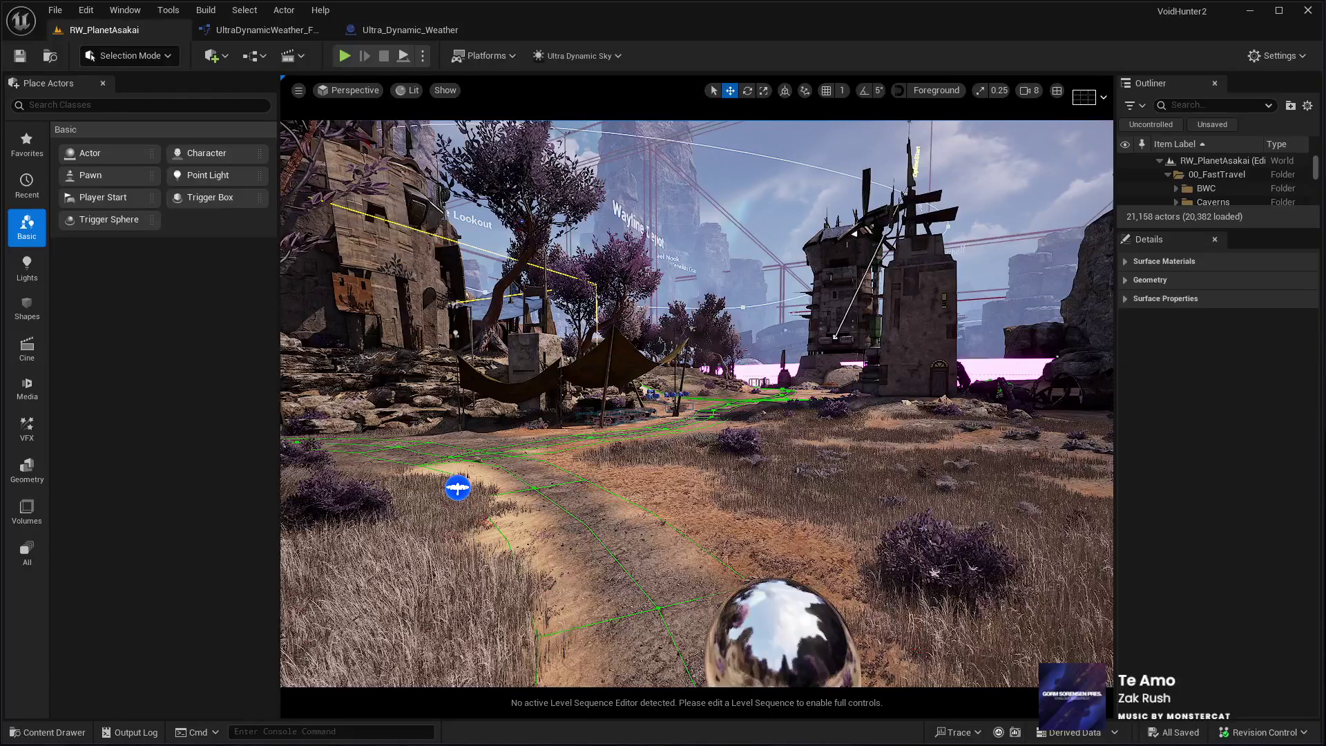
click(633, 497)
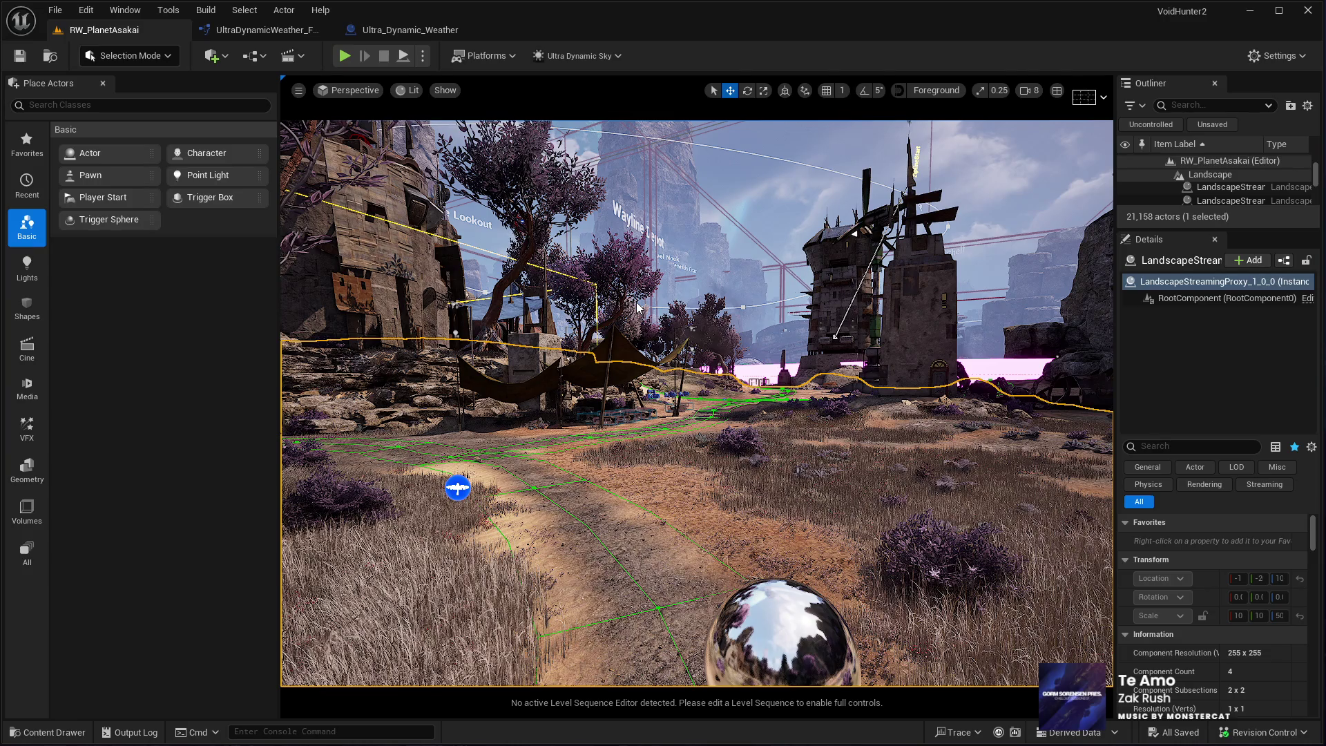
key(alt+p)
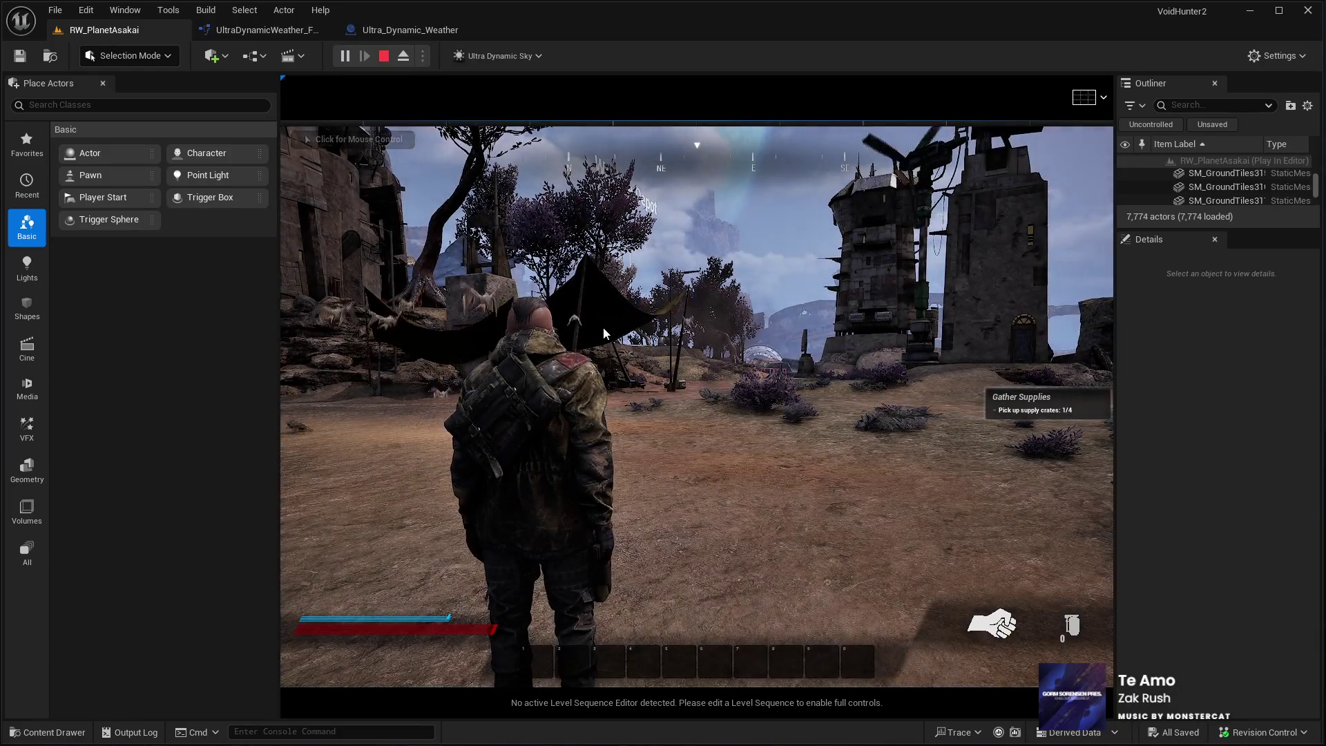
Walk the character toward the towers, then eject with F8 and select the landscape
click(603, 328)
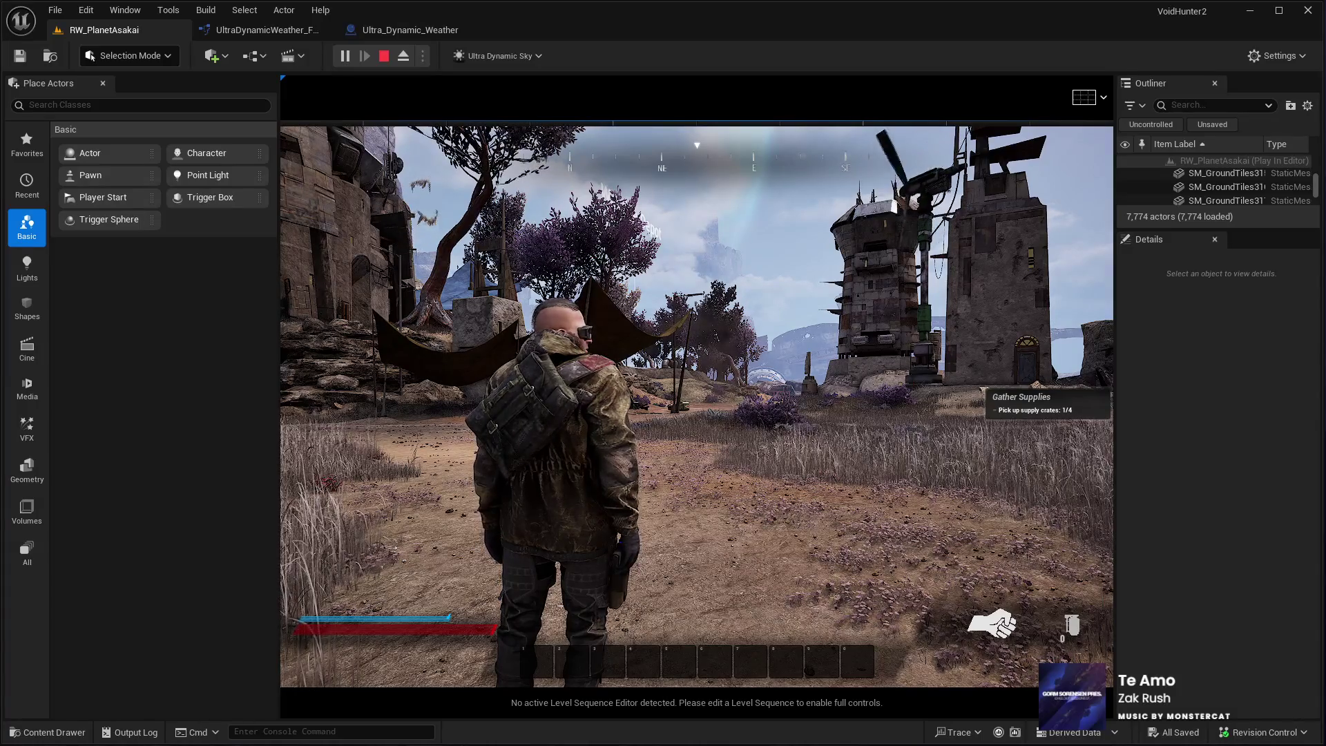
key(w)
key(a)
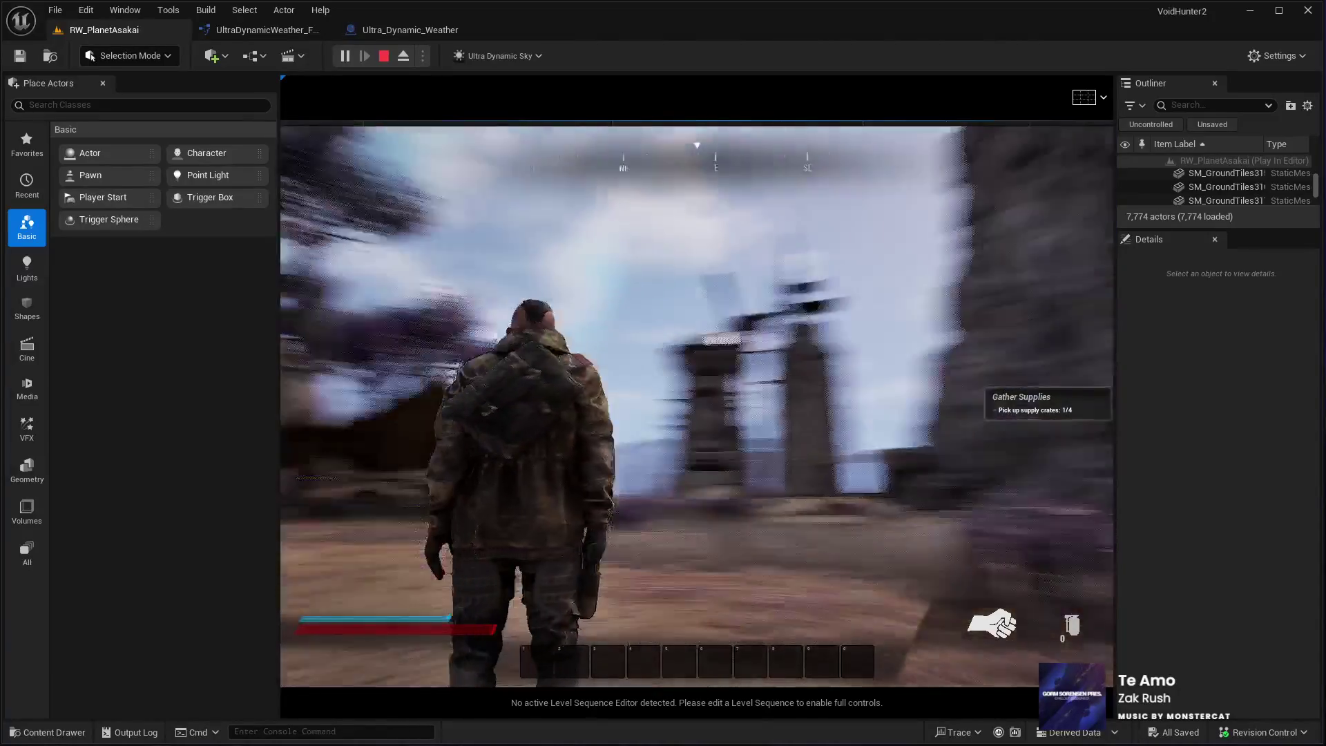
key(w)
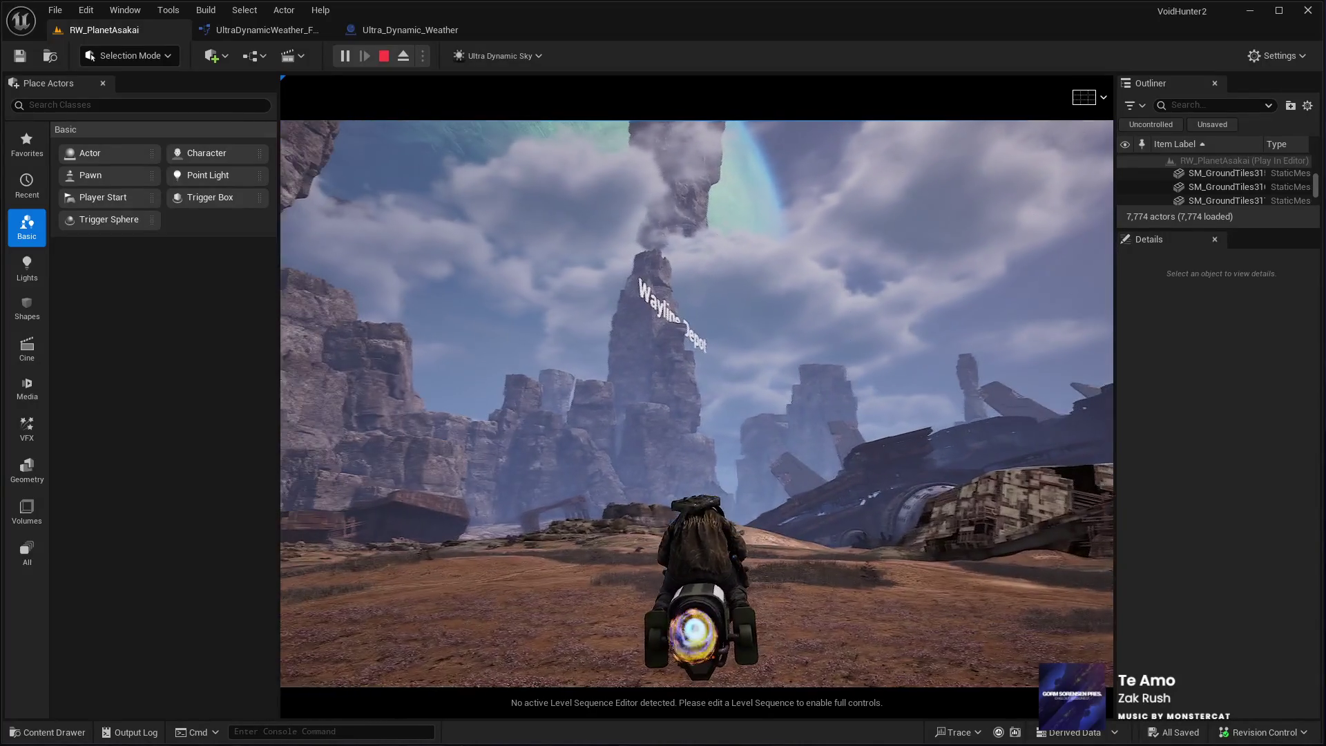
key(F8)
click(568, 532)
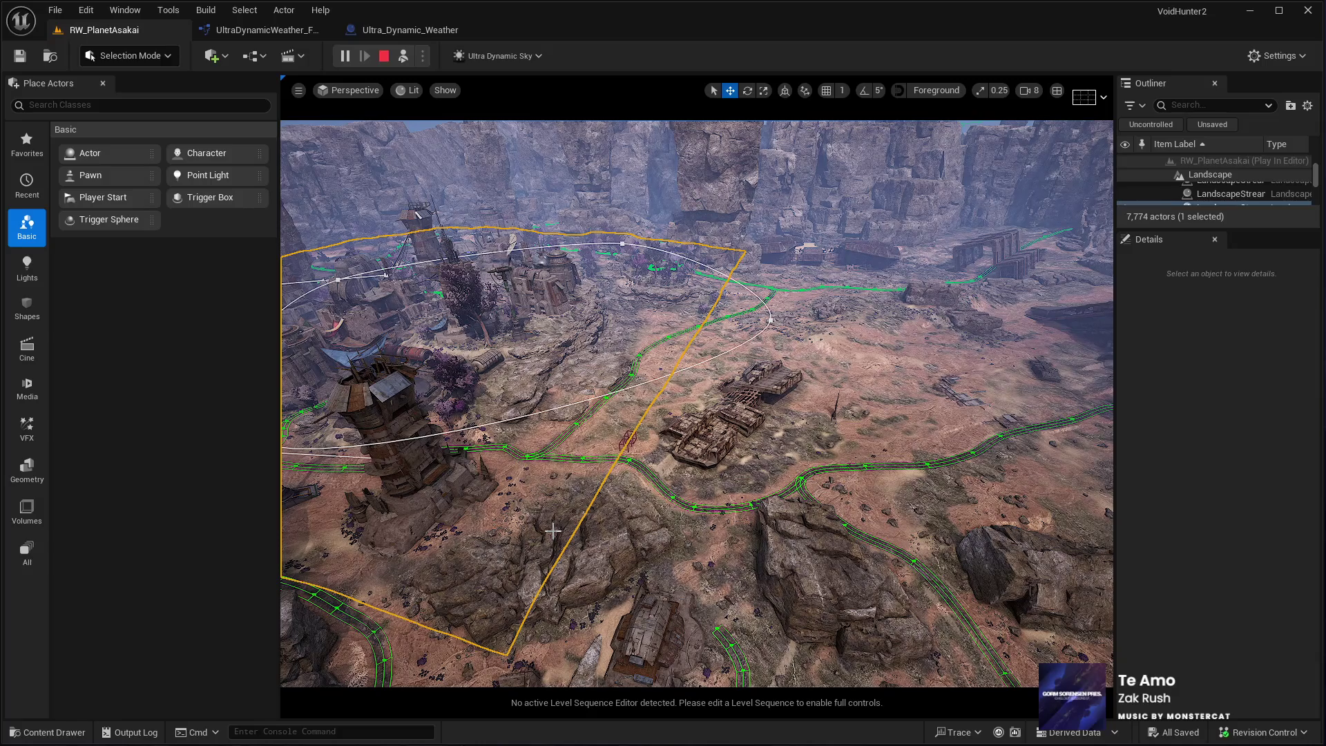
Fly toward the town's tower, repossess the character with F8, then stop the play session
mouse_move(548, 631)
mouse_down()
mouse_move(487, 539)
mouse_move(473, 483)
mouse_move(414, 474)
mouse_up()
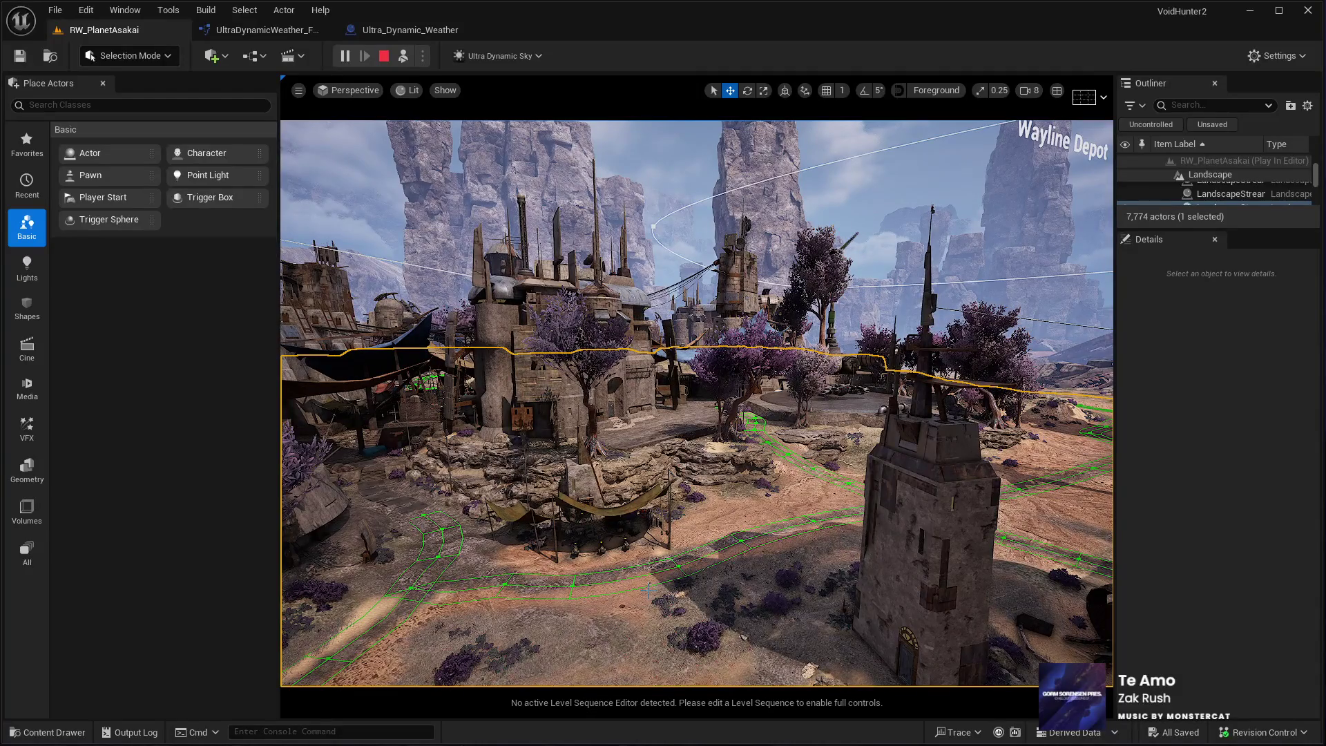
key(F8)
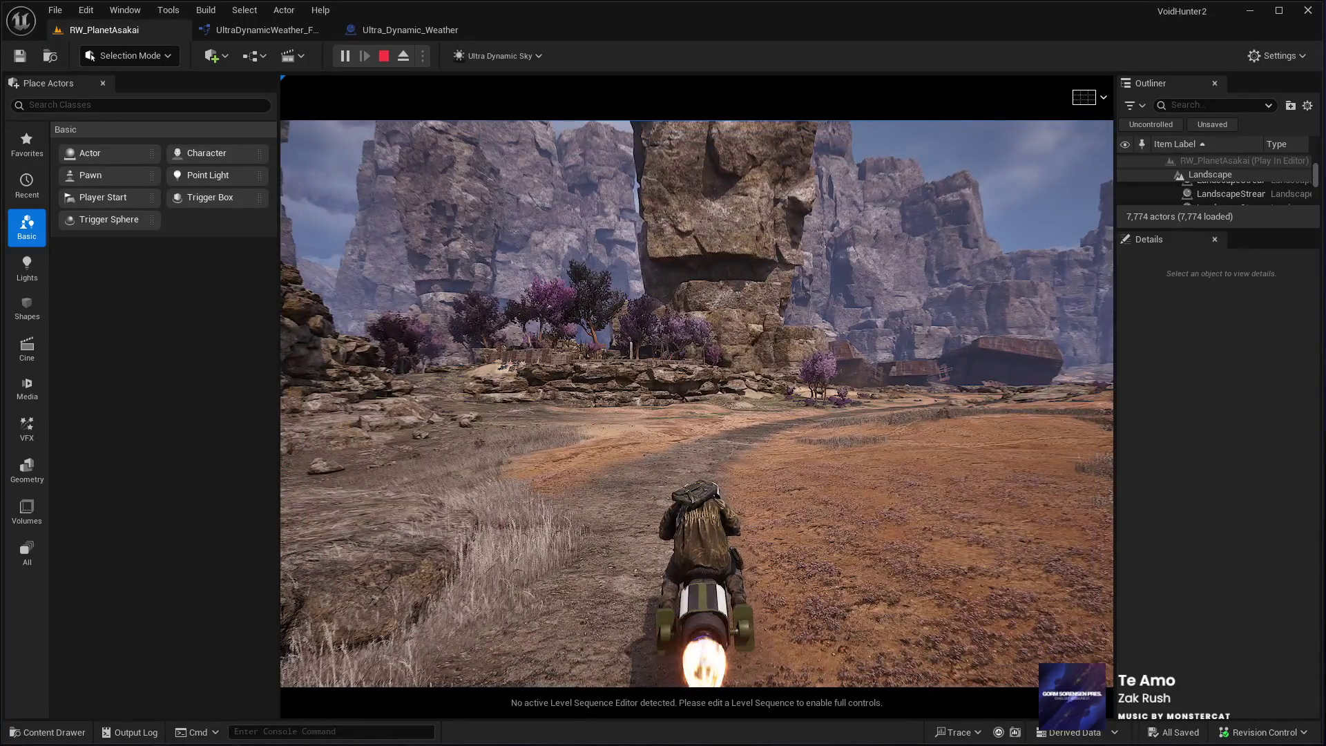
key(Escape)
Select the landscape section and fly the camera toward the market street
click(828, 389)
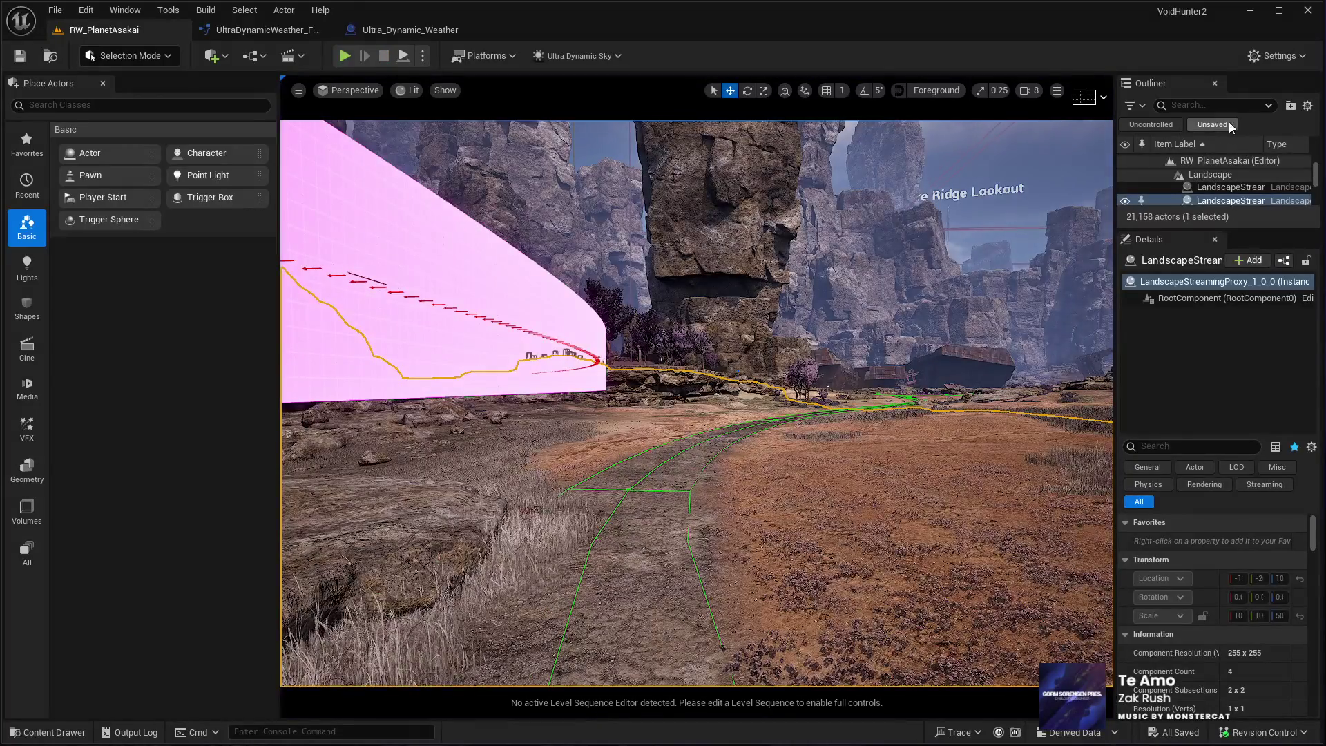
drag(828, 389, 732, 400)
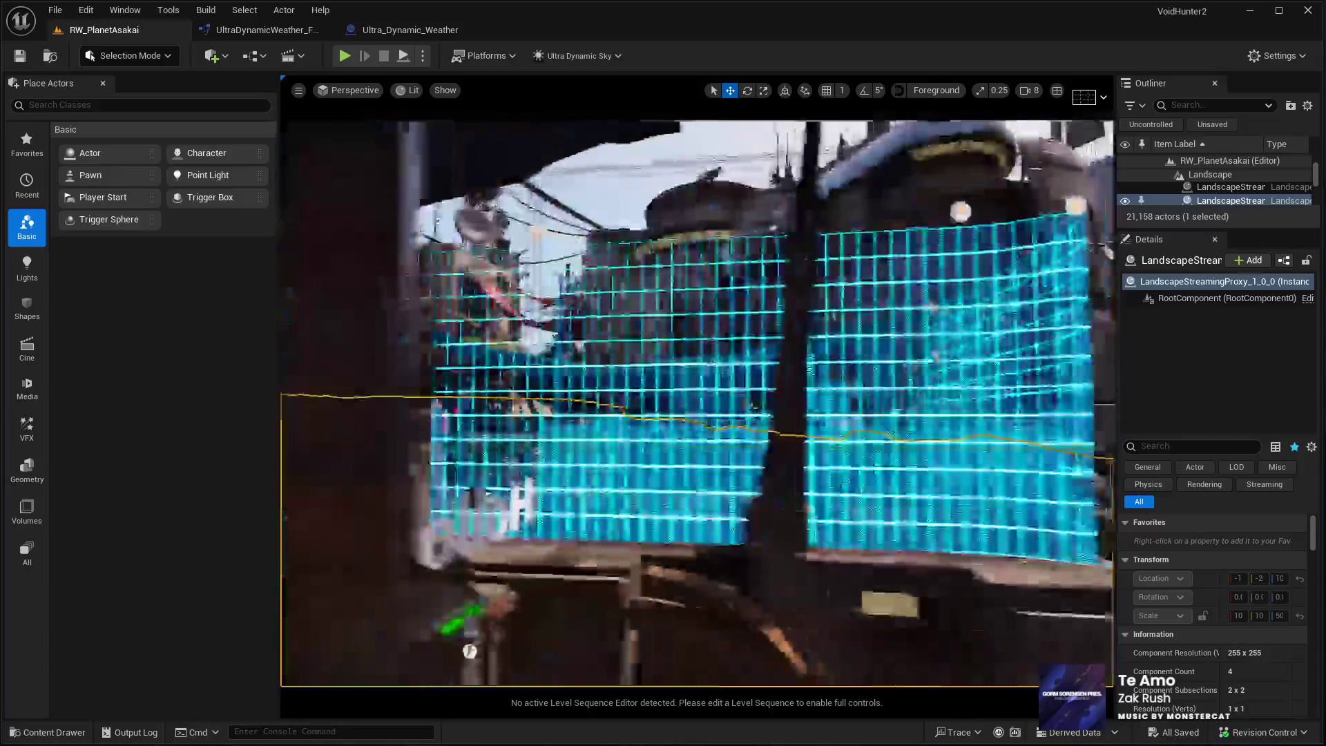
drag(732, 400, 642, 409)
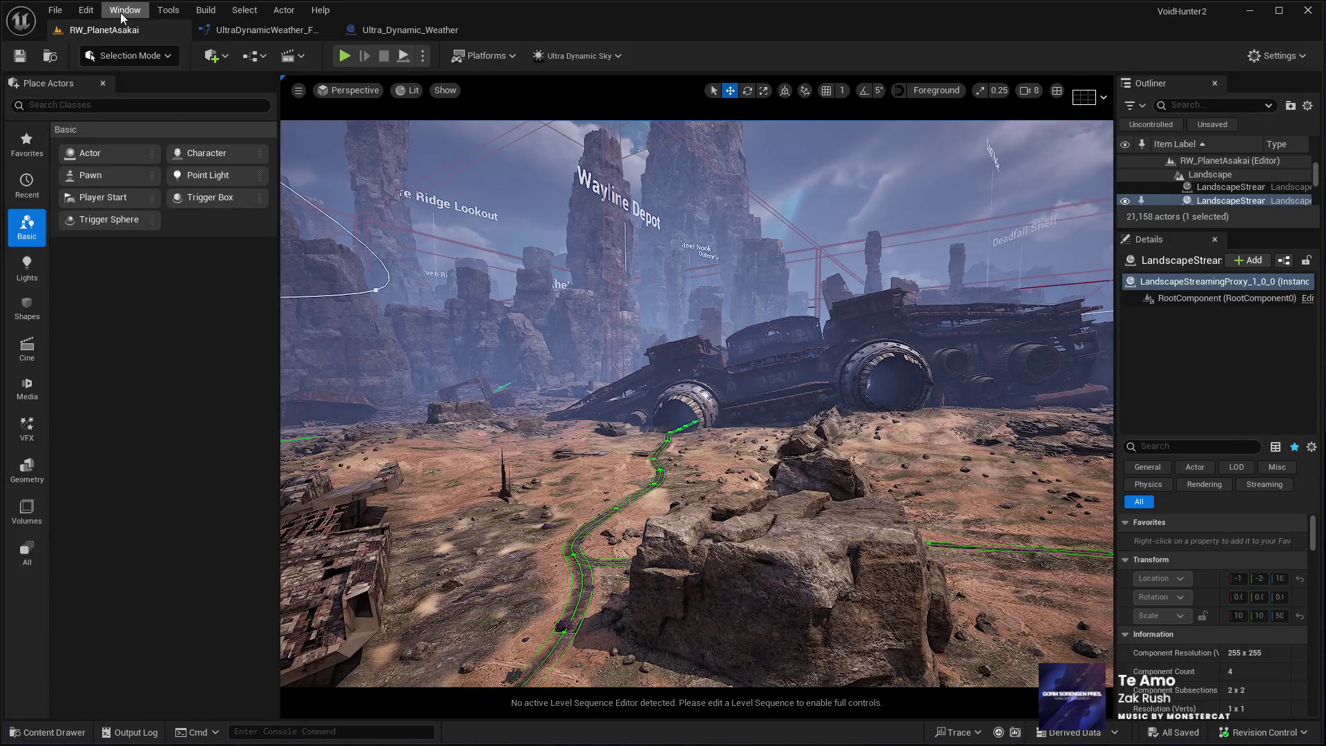
Open the Data Layers panel and place it beside the Outliner
click(121, 14)
click(330, 197)
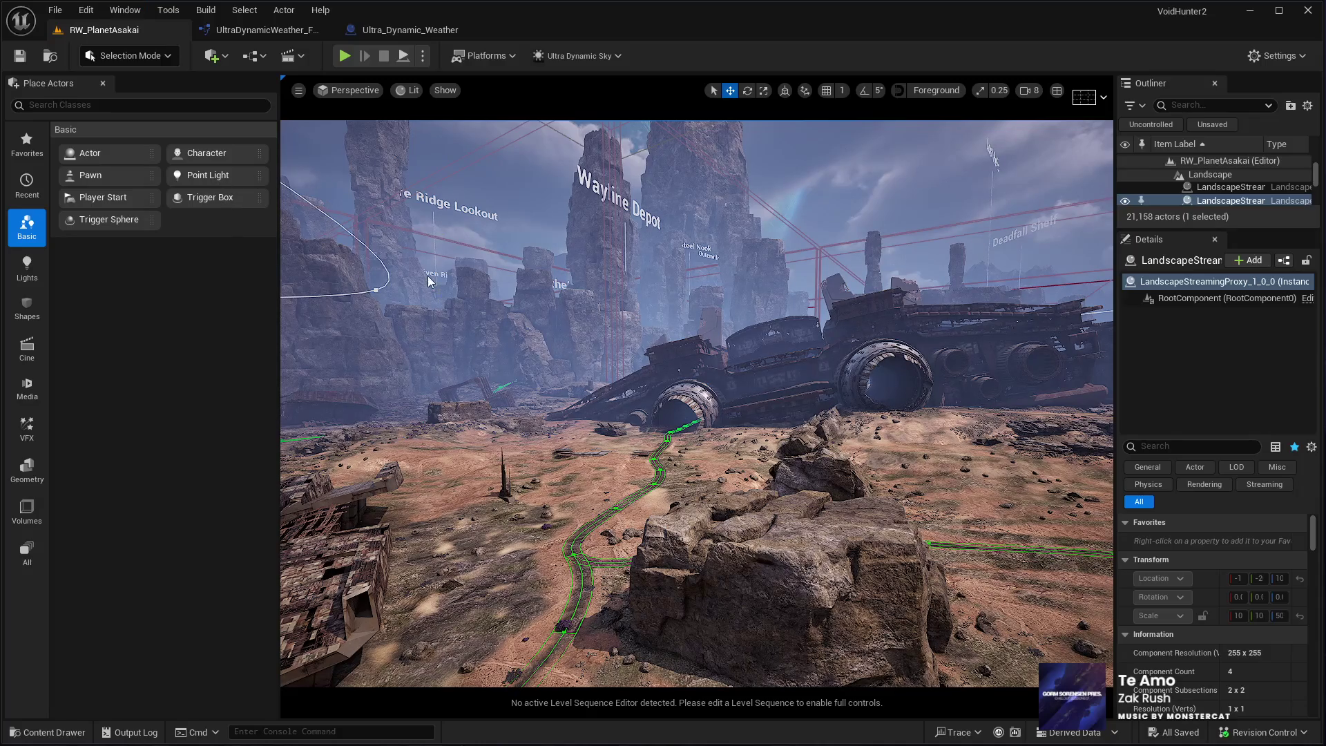
mouse_move(1225, 88)
mouse_down()
mouse_move(1117, 145)
mouse_move(889, 156)
mouse_up()
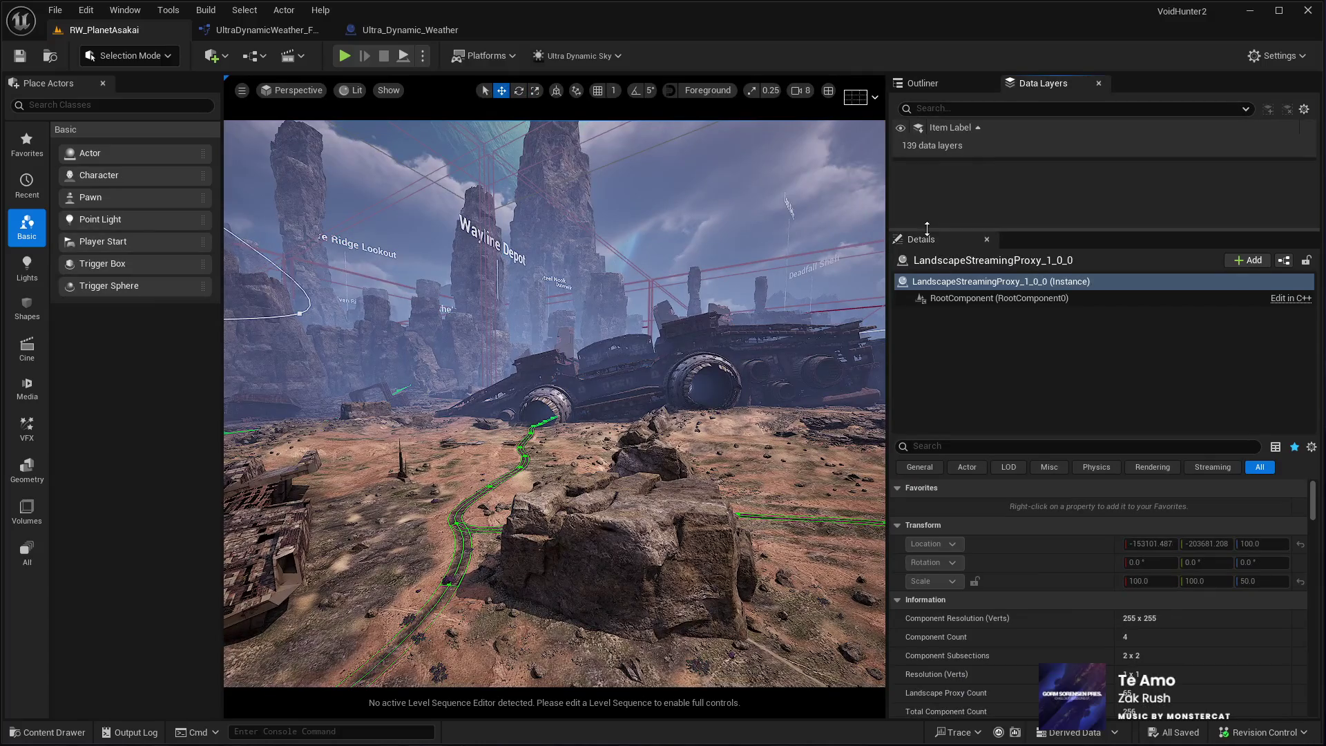
Enlarge the data layers tree, expand DL_Asakai, and move the view to Vartosa town
drag(926, 228, 926, 464)
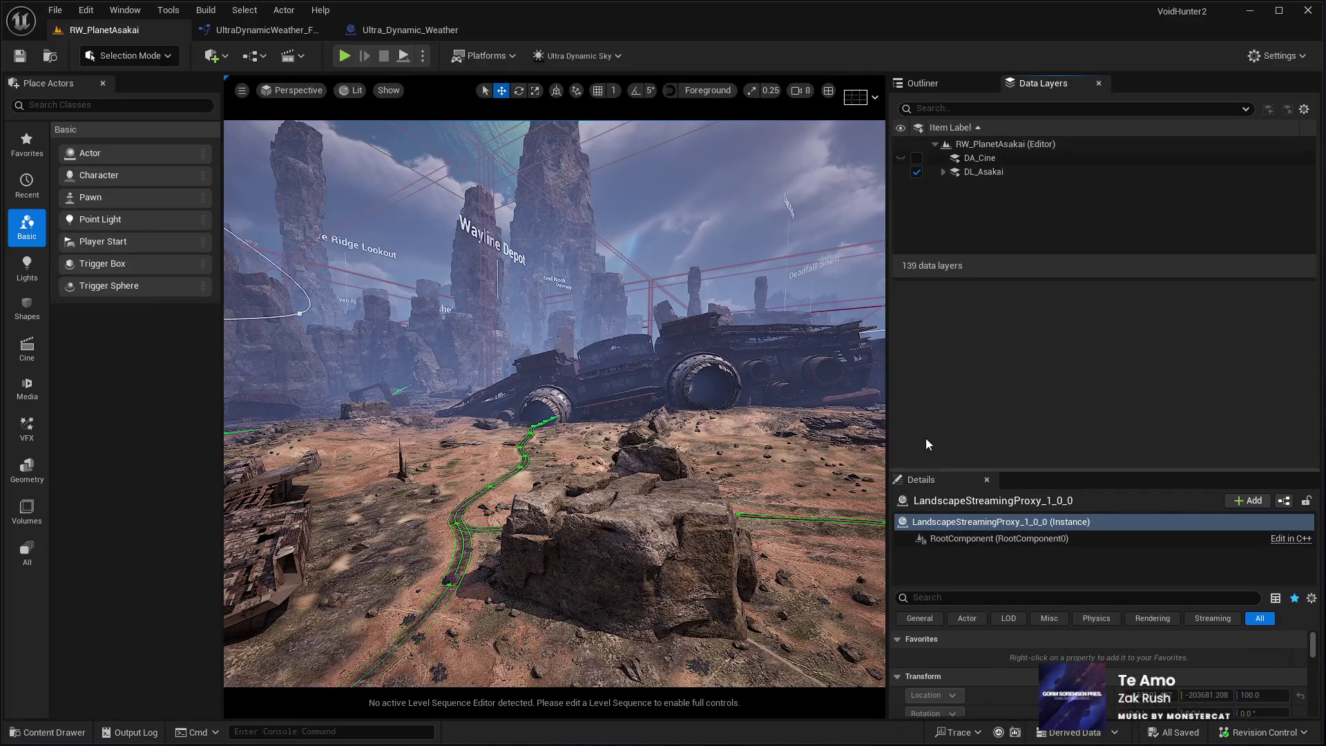
mouse_move(925, 277)
mouse_down()
mouse_move(925, 397)
mouse_move(926, 380)
mouse_up()
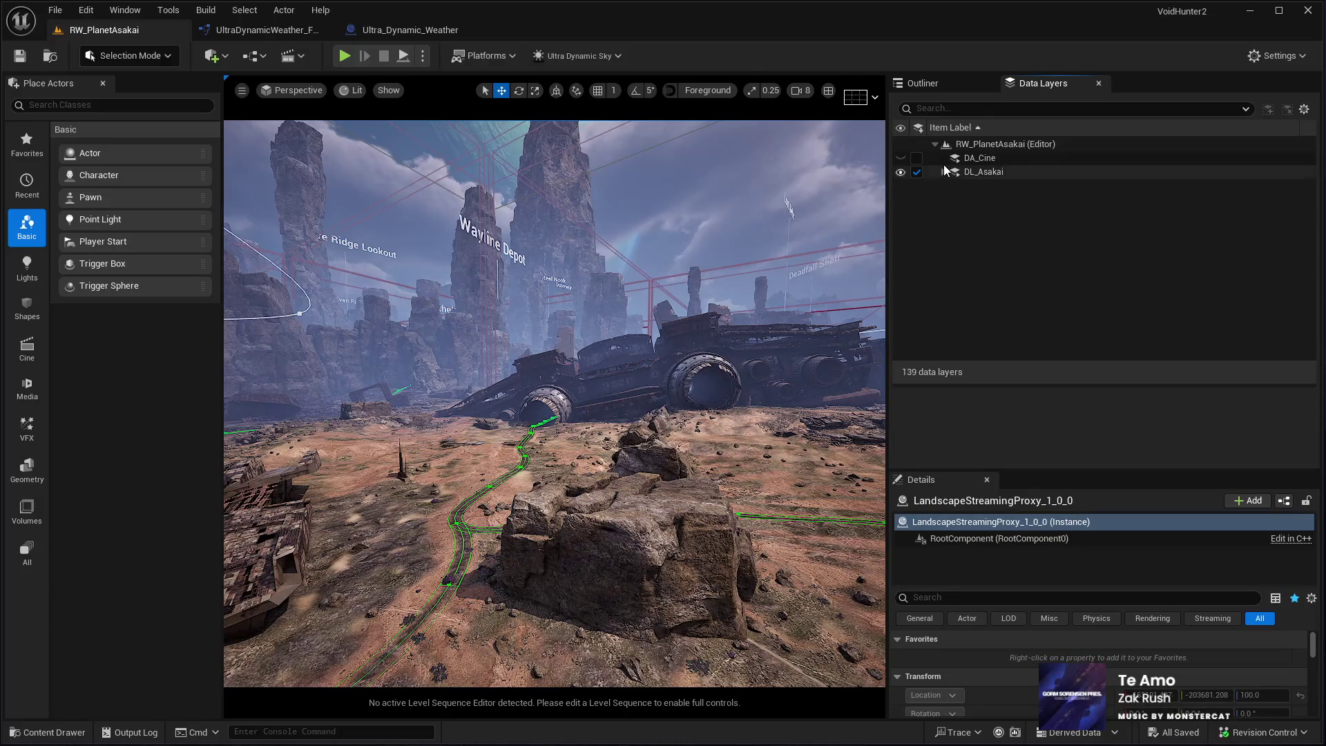
click(944, 171)
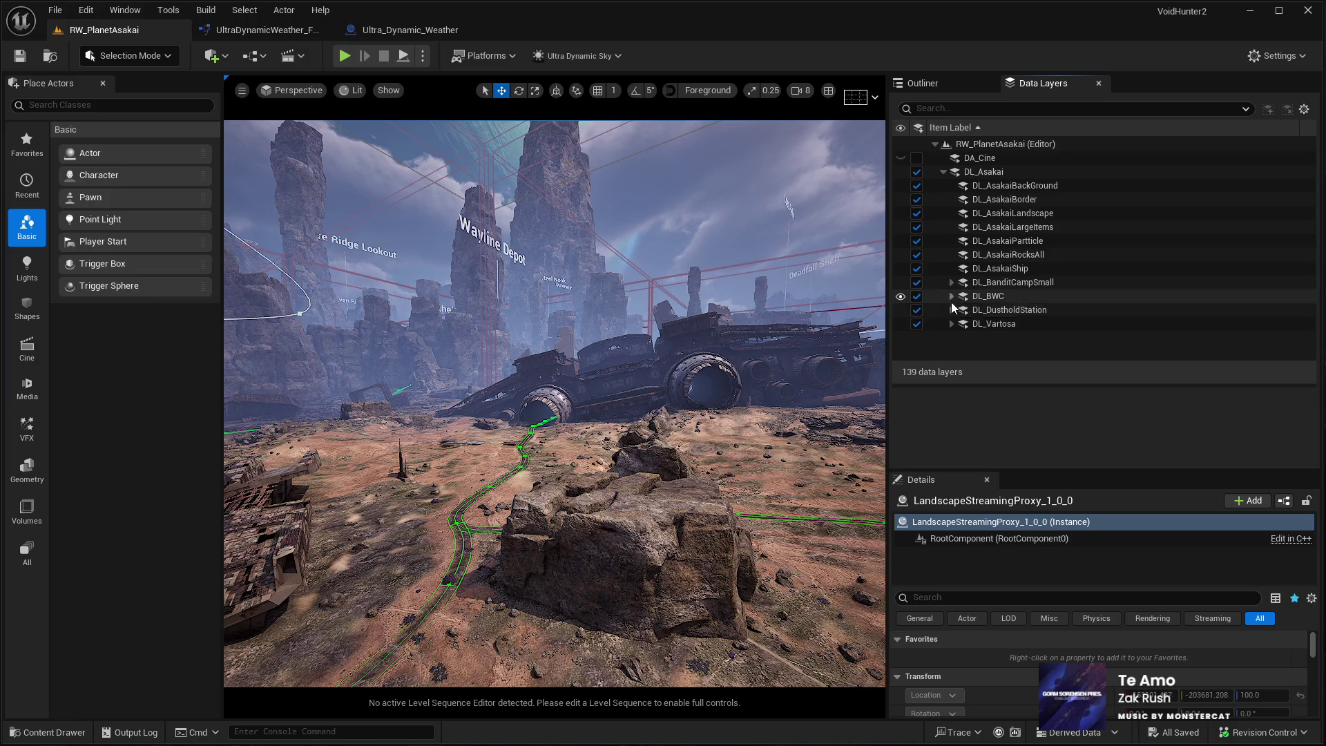
mouse_move(553, 414)
mouse_down()
mouse_move(552, 386)
mouse_move(554, 404)
mouse_up()
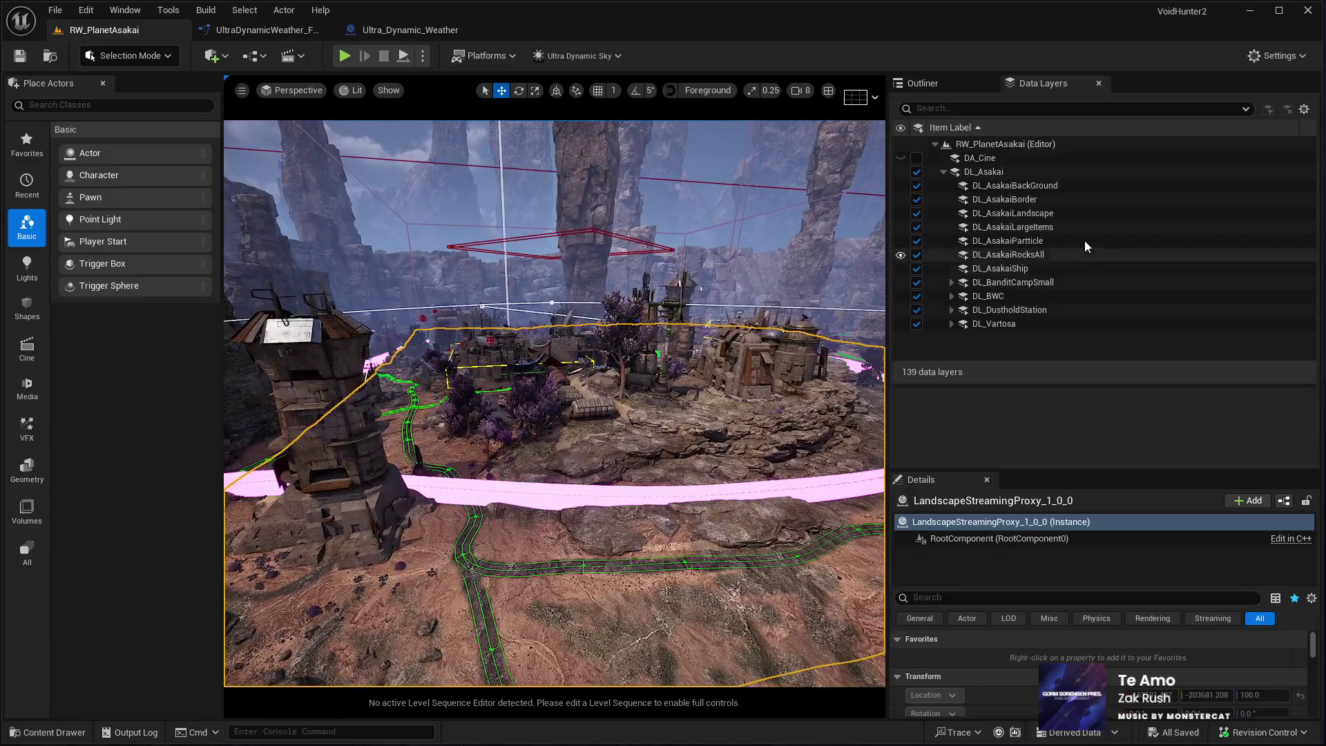
Expand DL_Vartosa, DL_VartosaMarket and DL_VartosaSpacePort to list their child layers
click(953, 323)
scroll(1066, 301, down, 3)
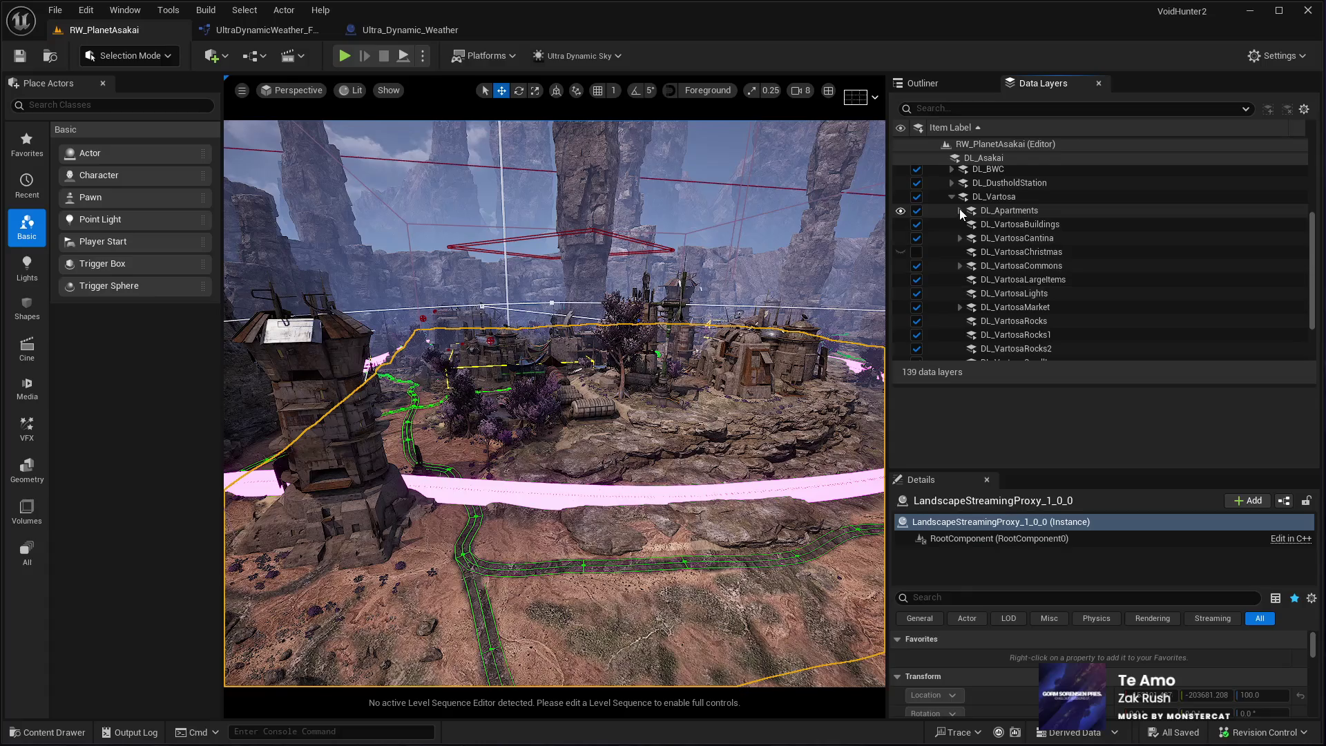
click(959, 308)
scroll(958, 308, down, 2)
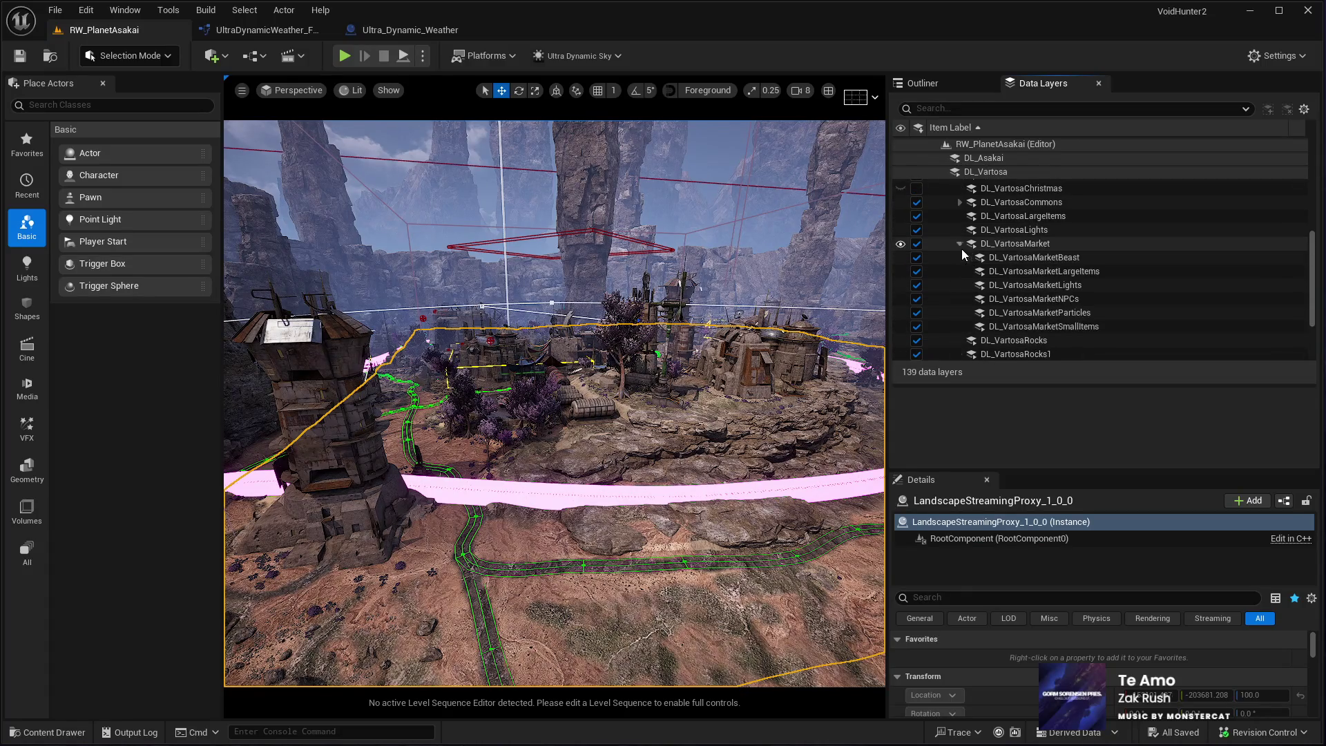
scroll(942, 277, down, 3)
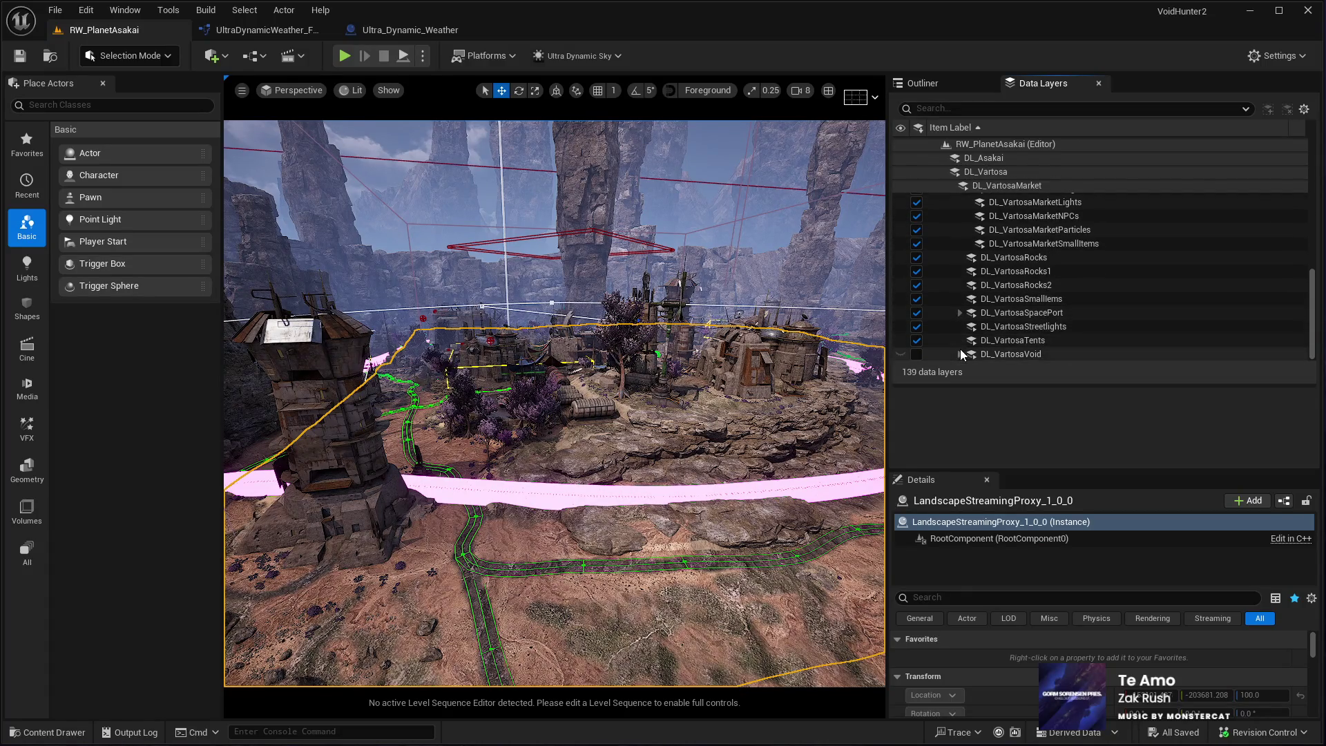
click(960, 313)
scroll(1099, 304, up, 1)
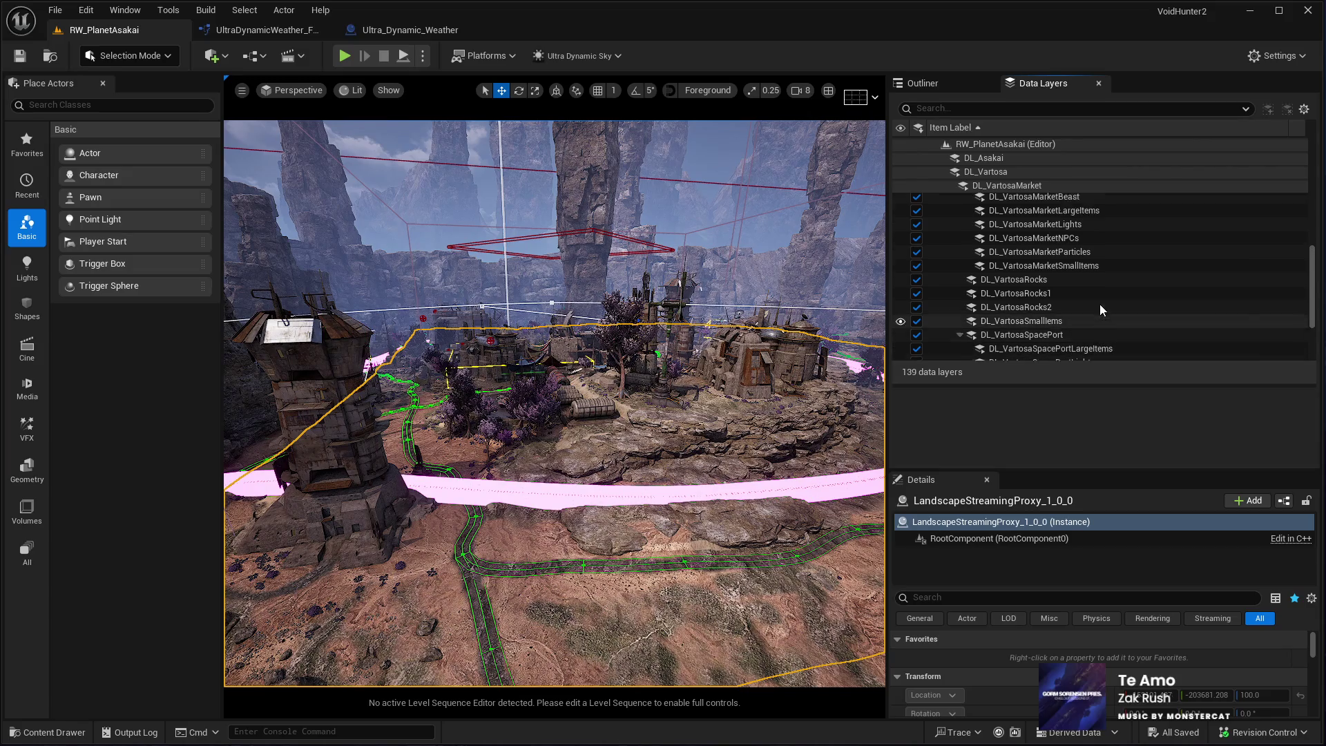
scroll(1100, 304, up, 4)
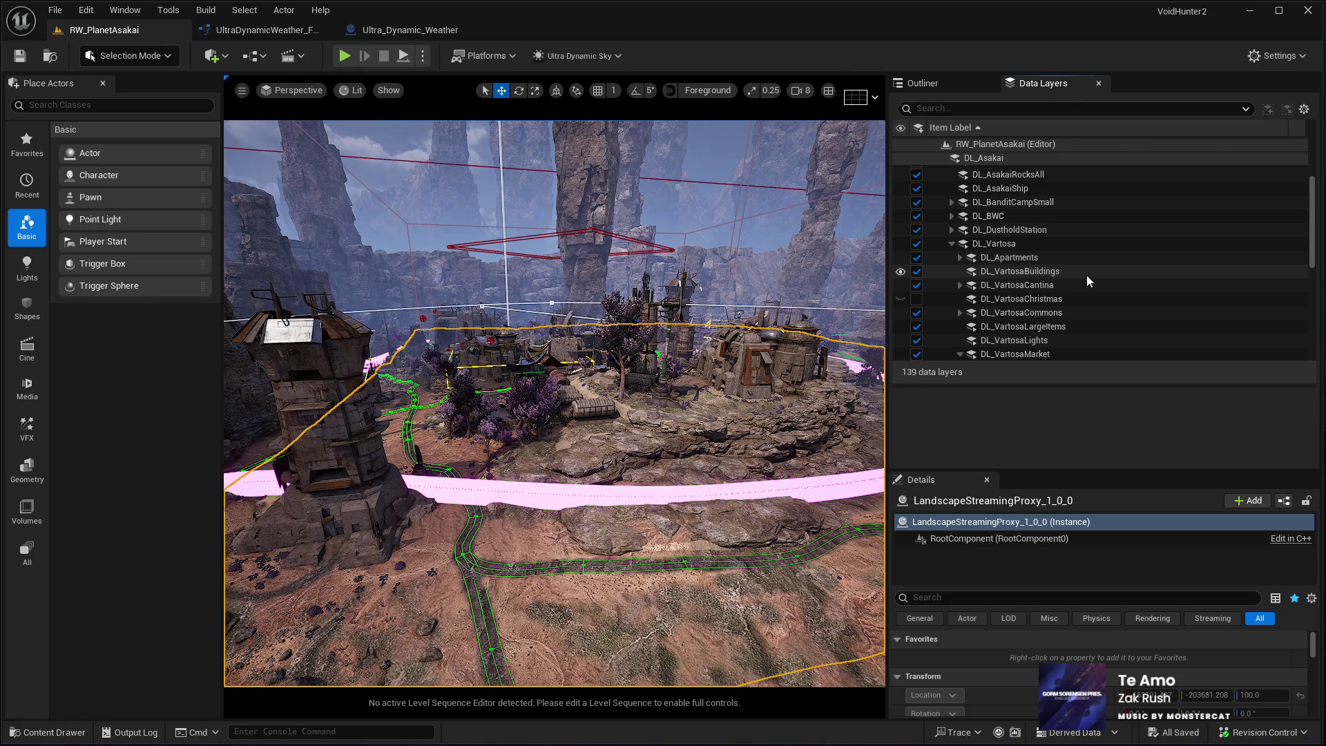
Uncheck DL_Vartosa to unload the town, then fly across the bare terrain to the RocksL cliffs
click(916, 243)
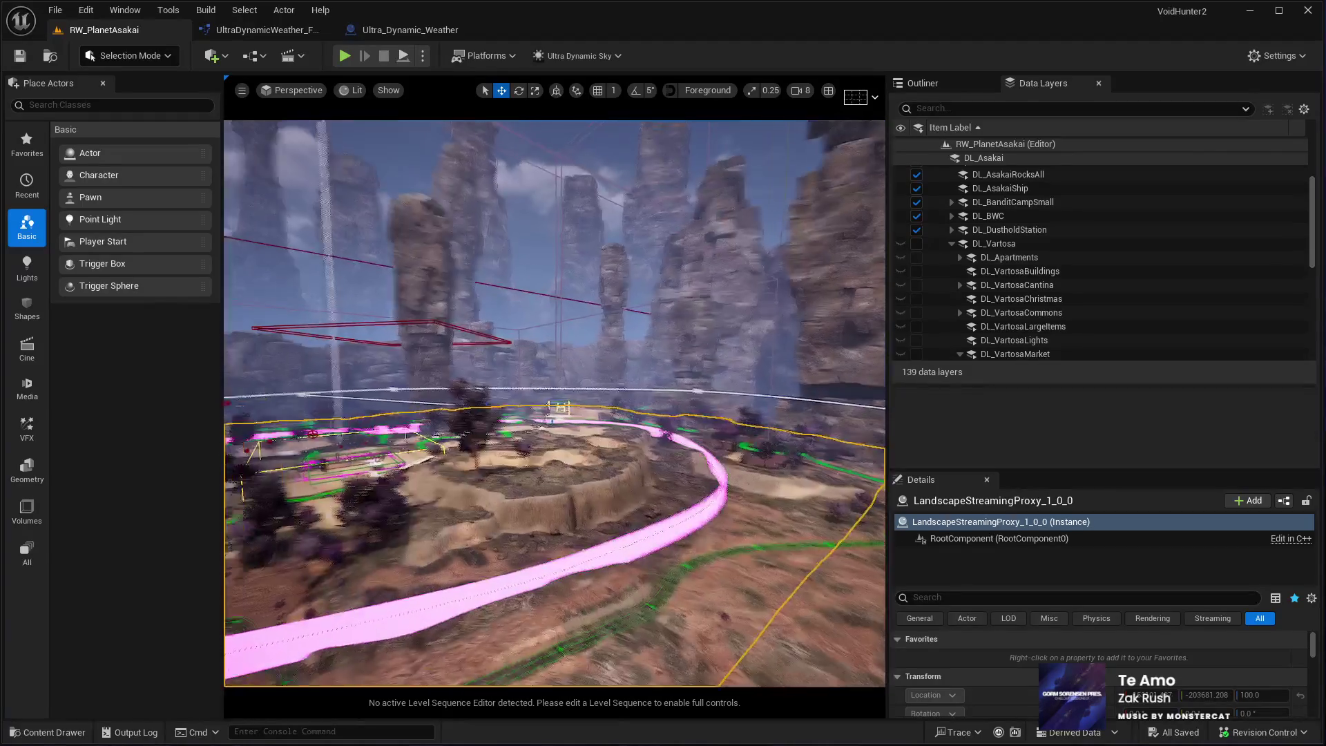
key(w)
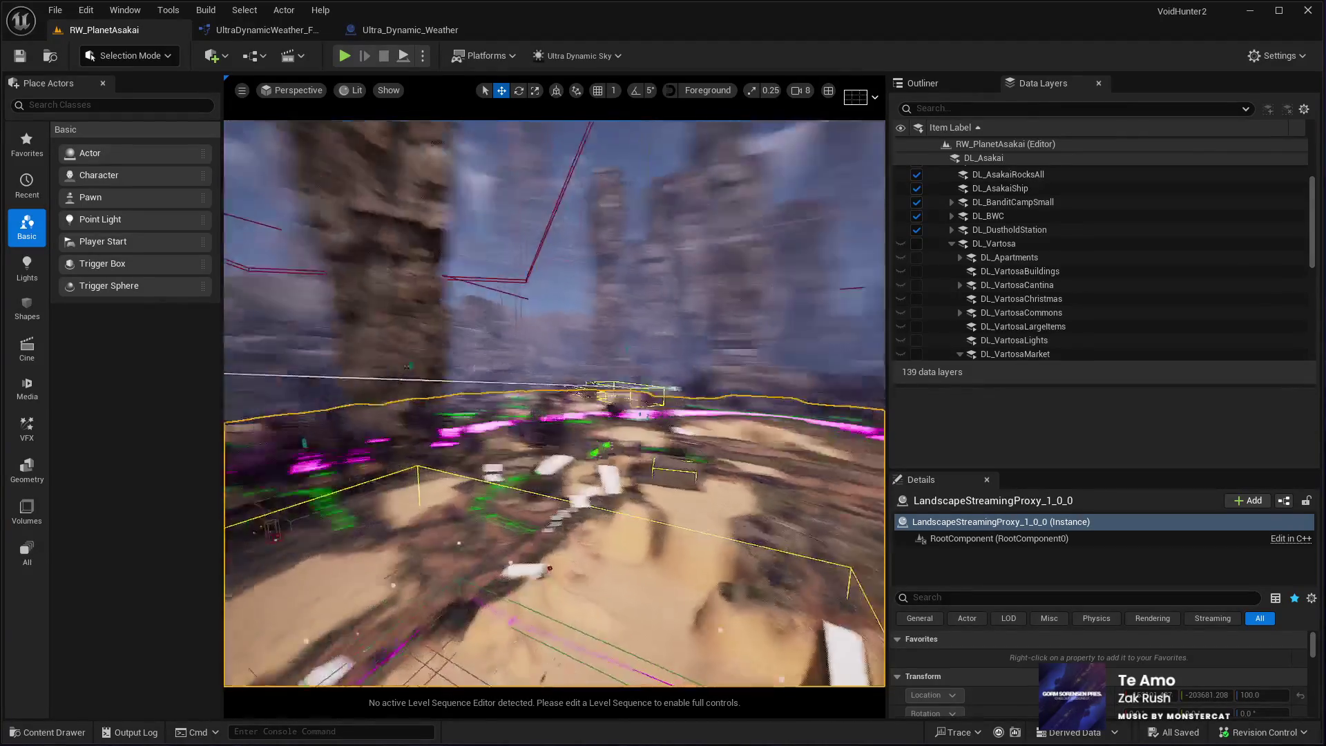
key(w)
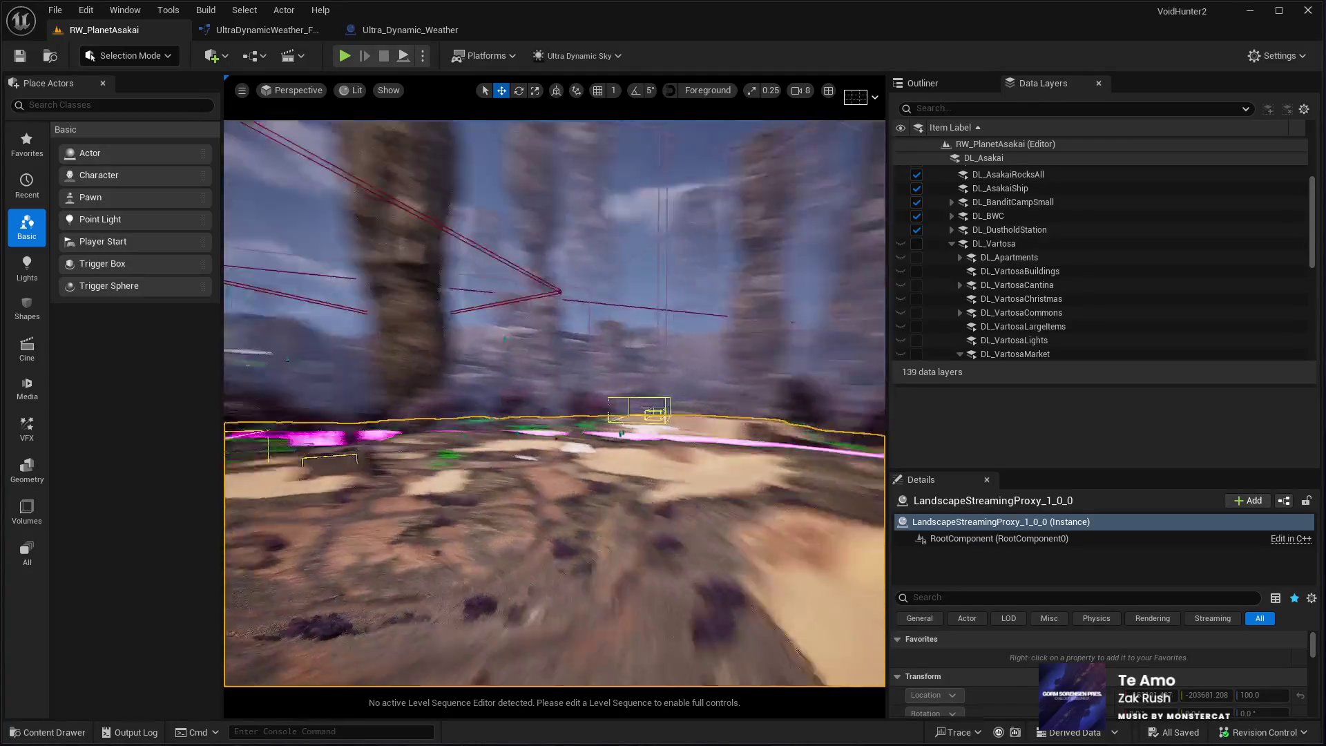
key(w)
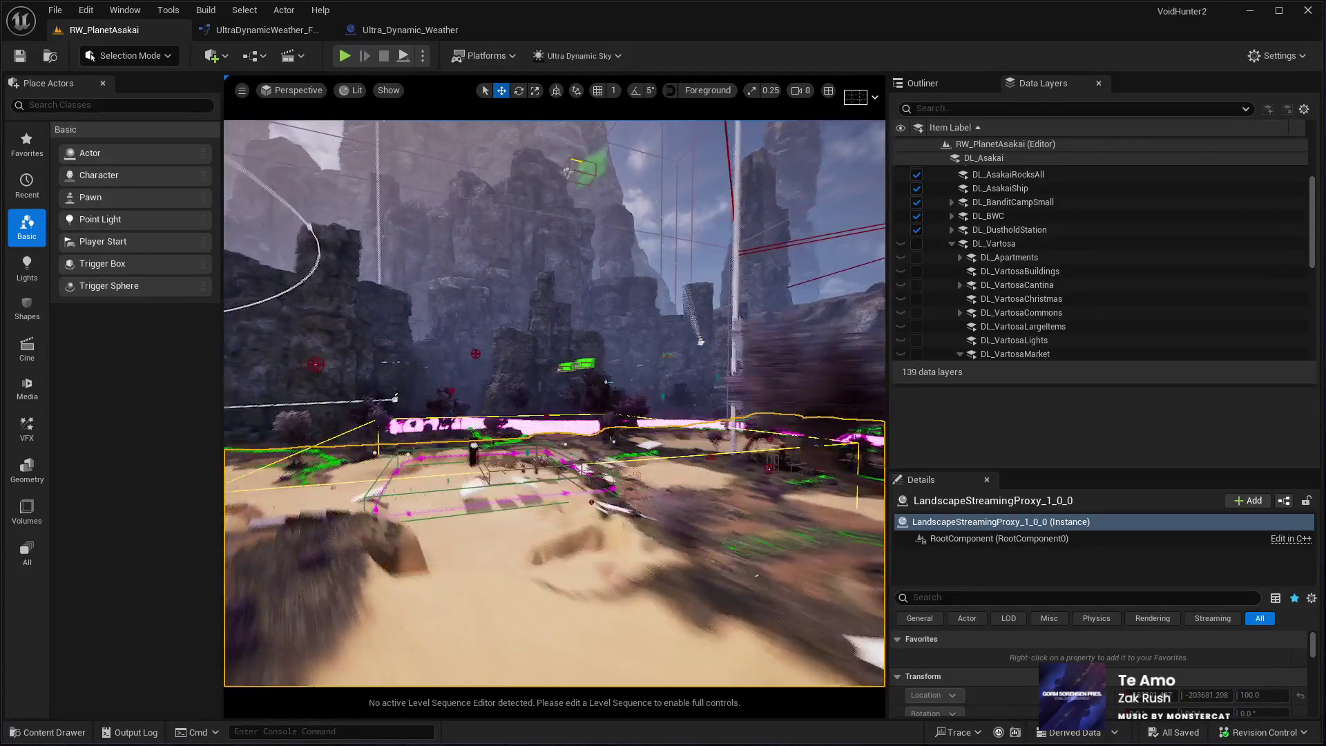
key(w)
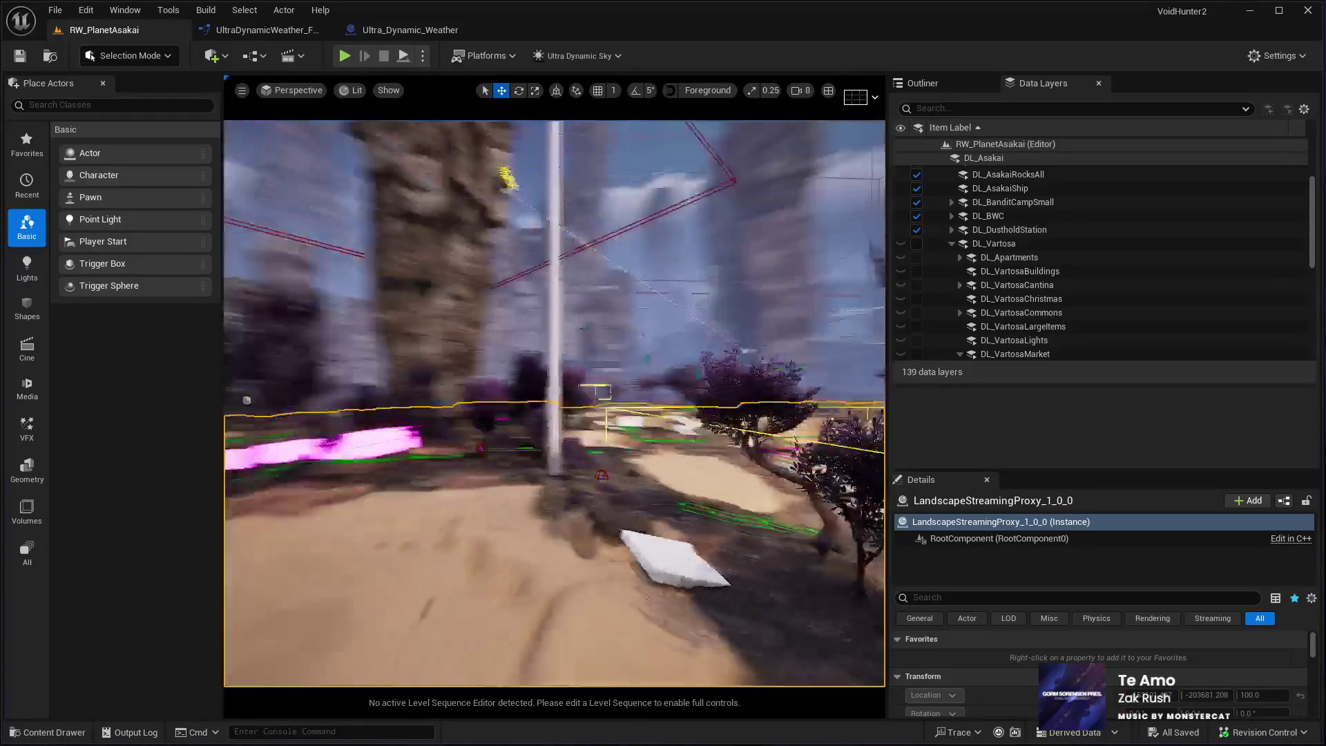
key(w)
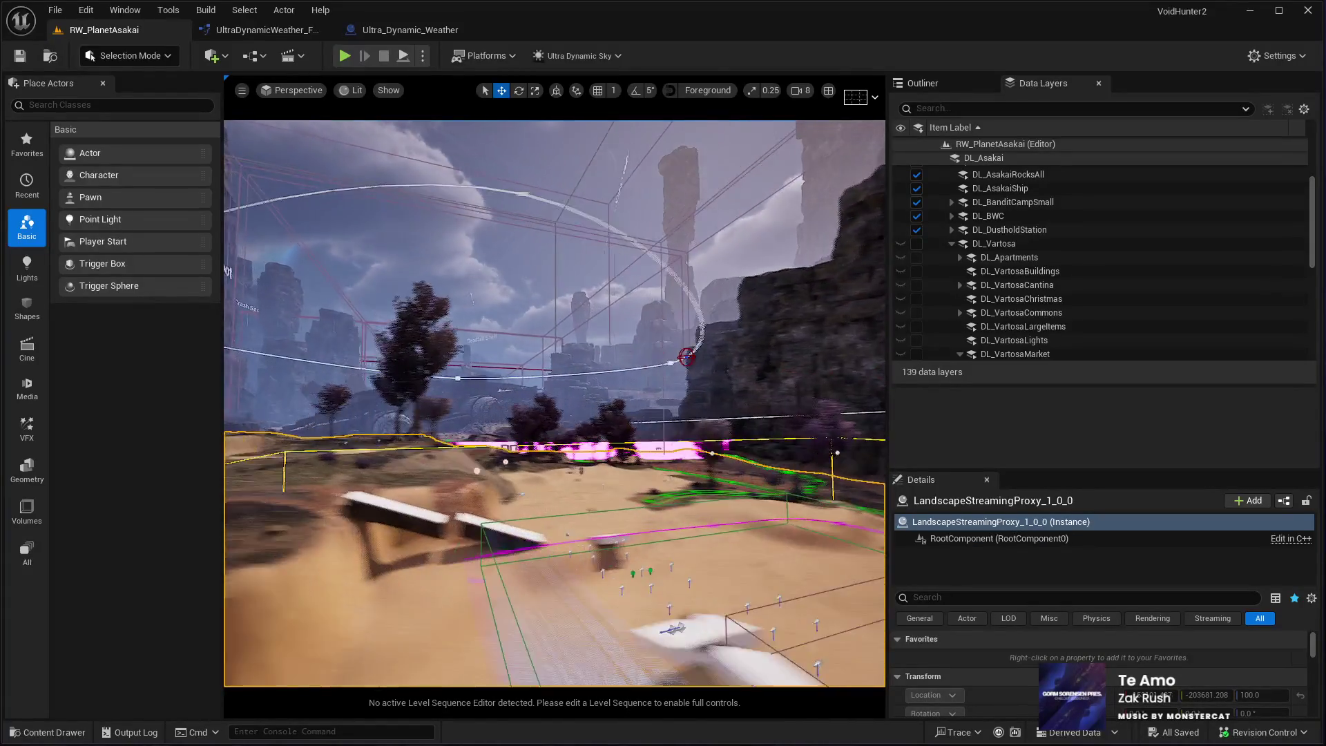
key(w)
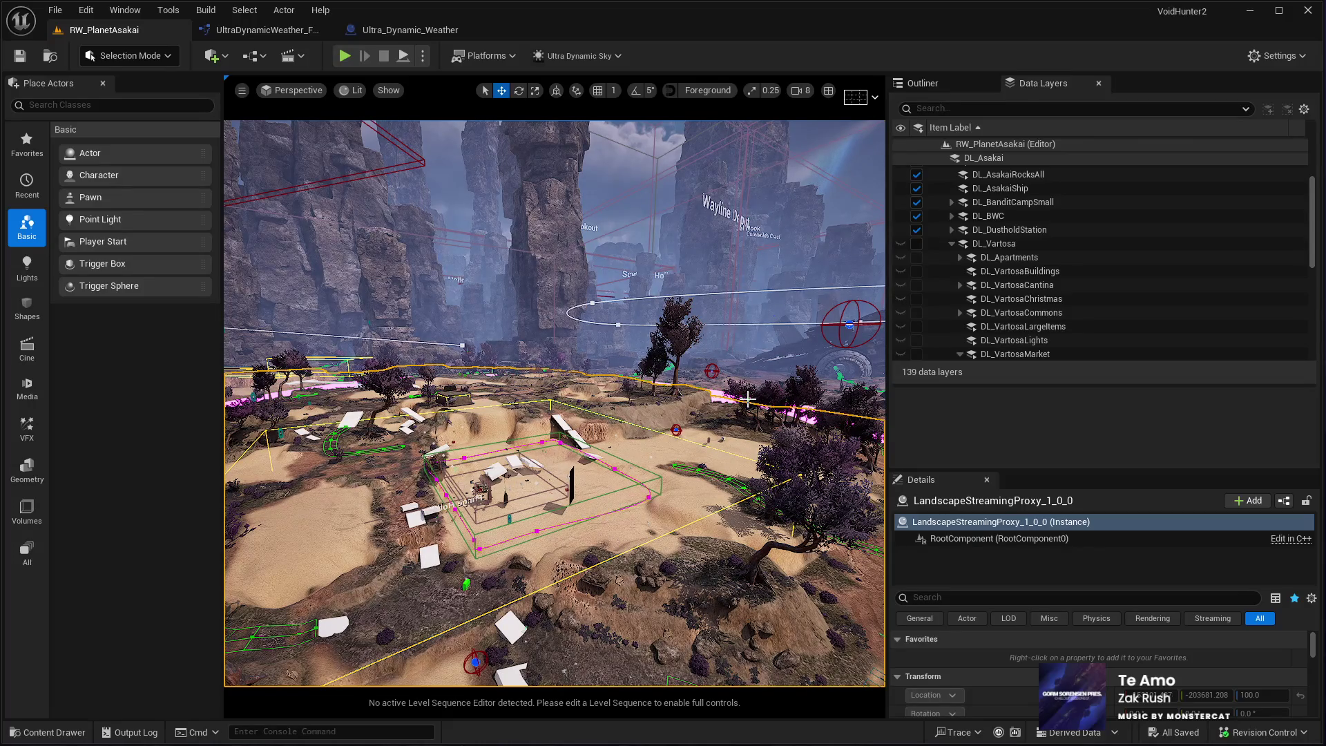
key(w)
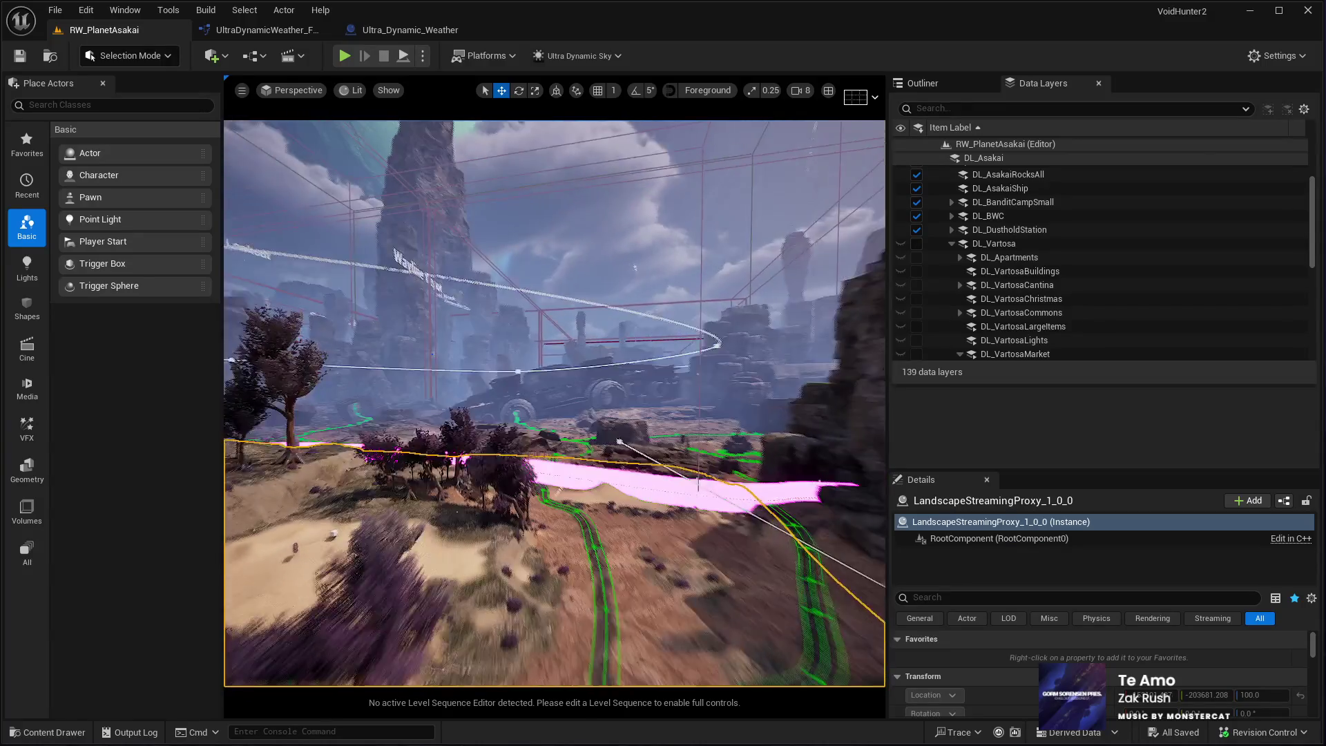
key(w)
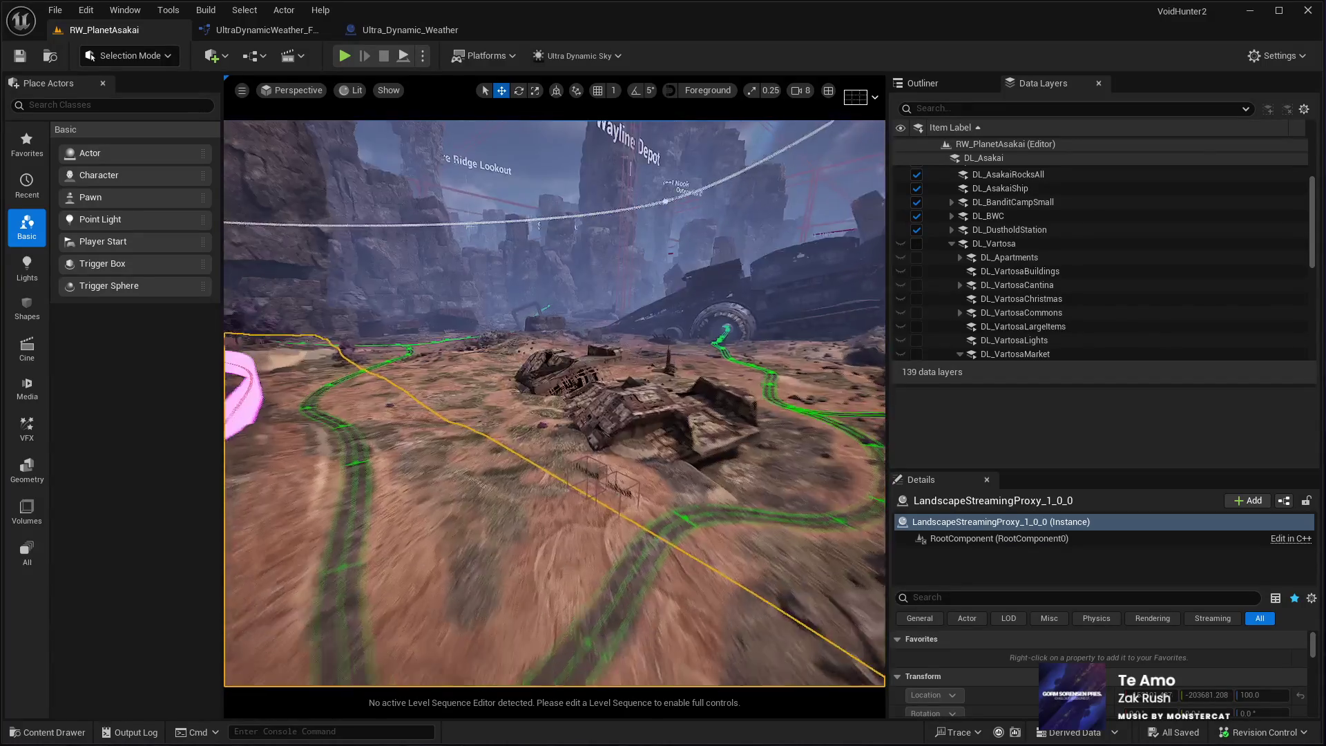
key(w)
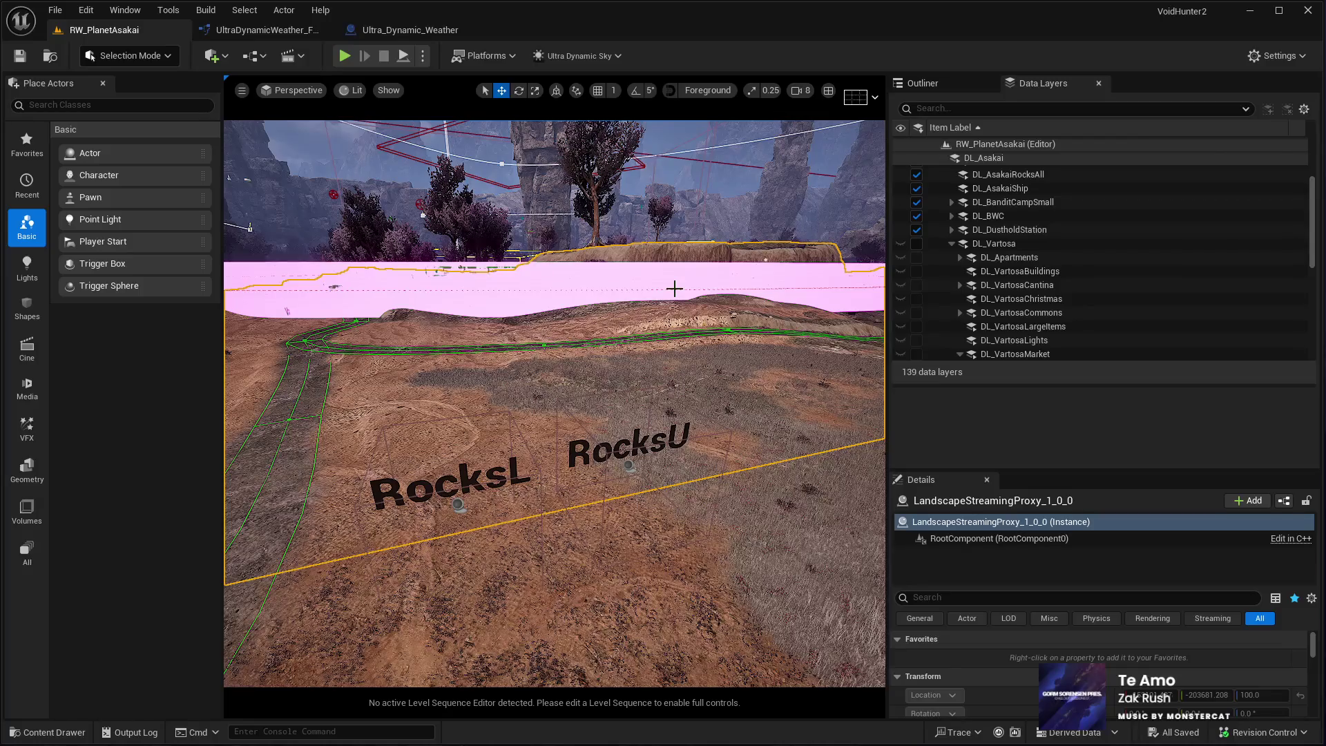
Reload DL_Vartosa and its child layers, then fly the view to a wide shot of the Vartosa market
click(915, 244)
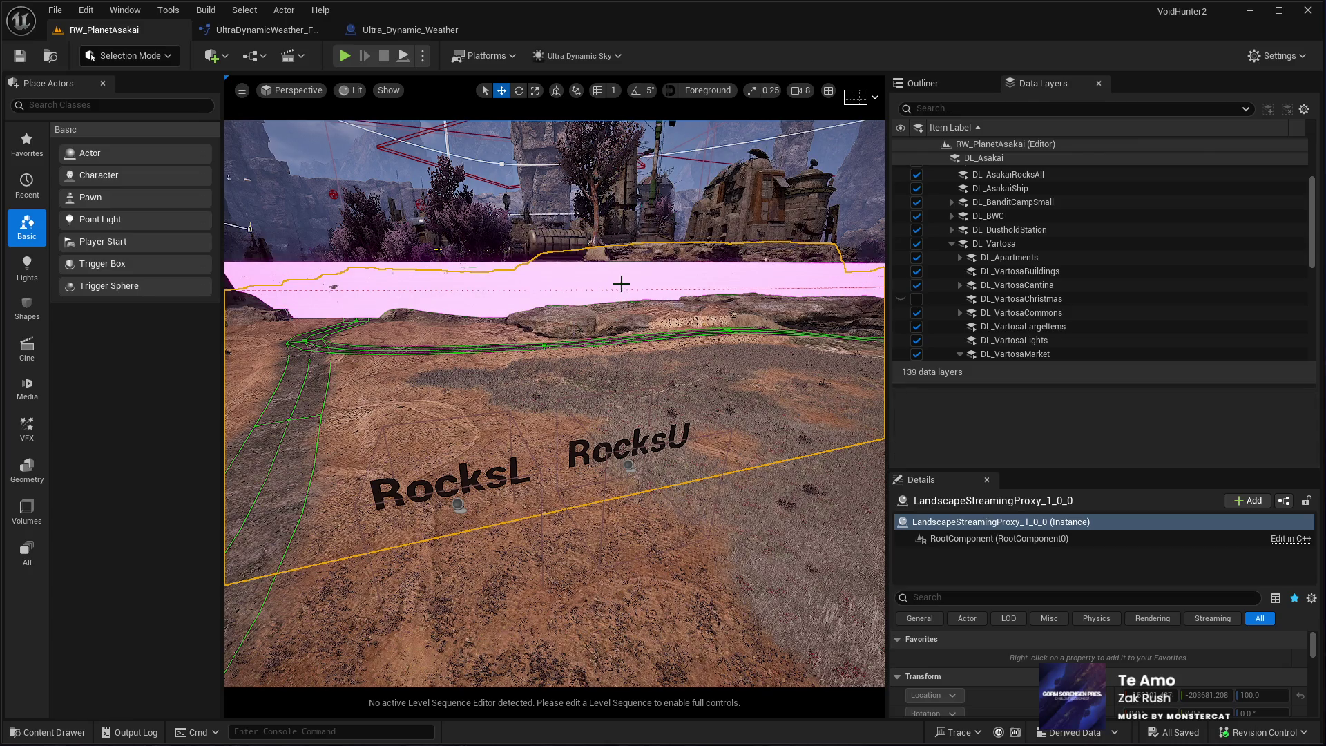
click(552, 300)
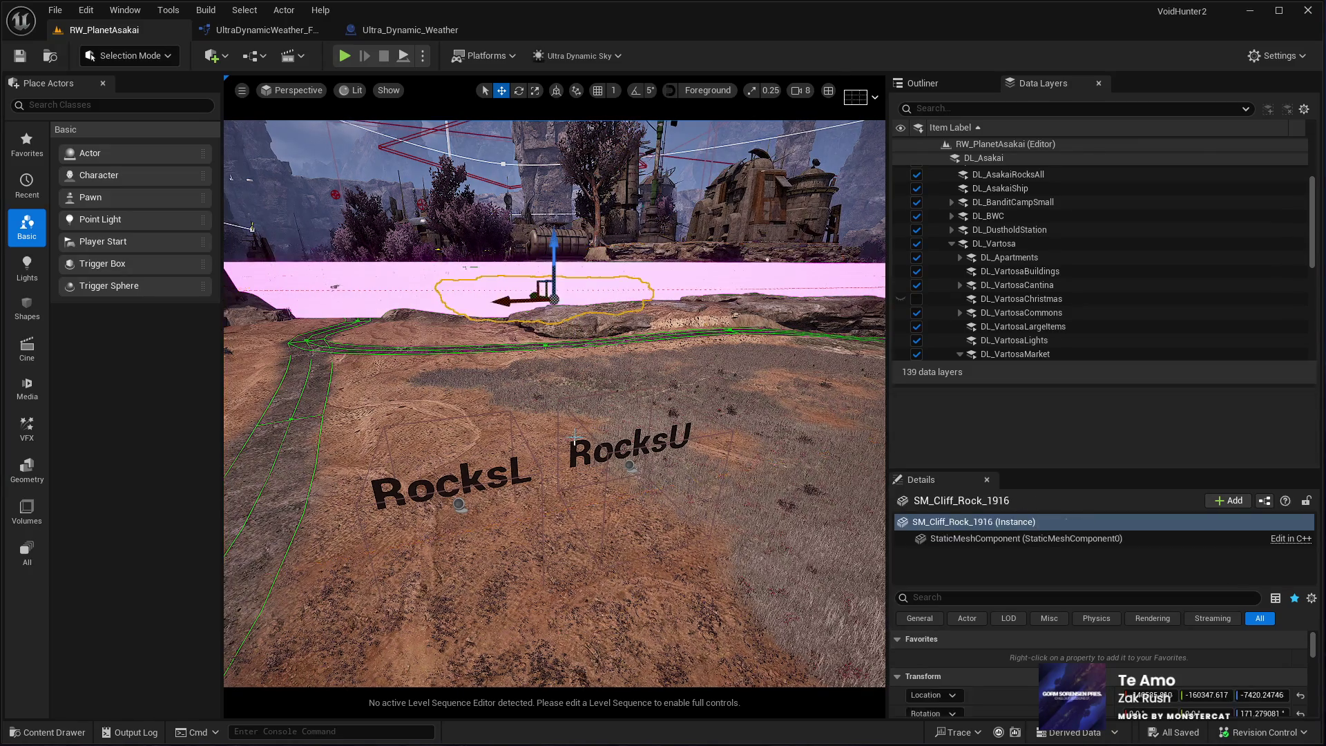
key(w)
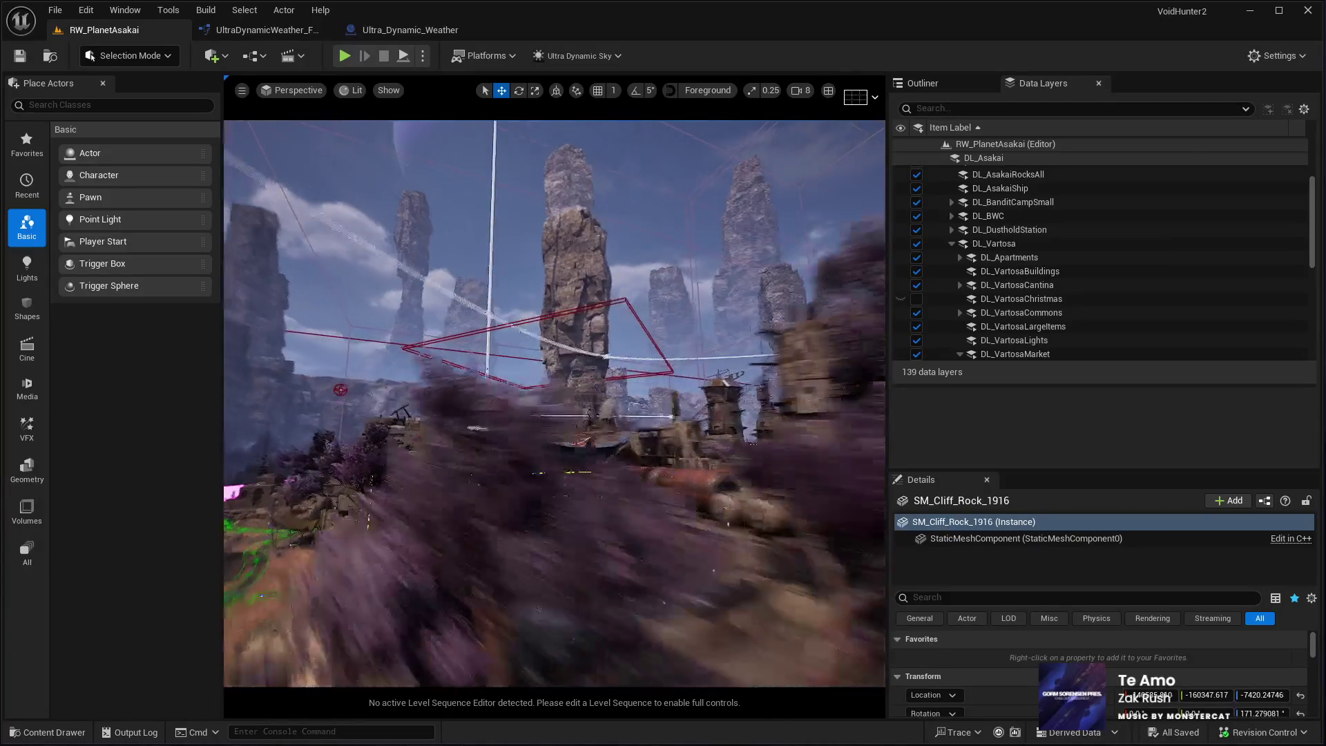
key(w)
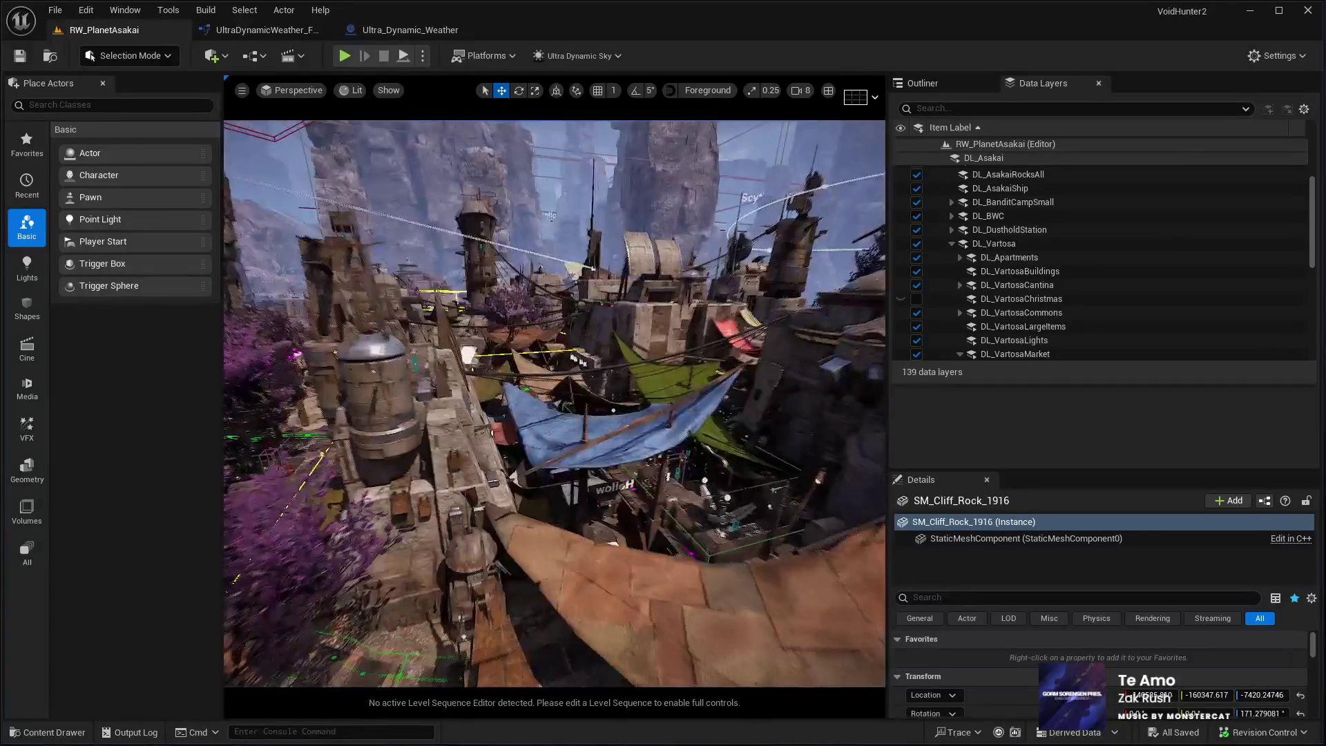
key(s)
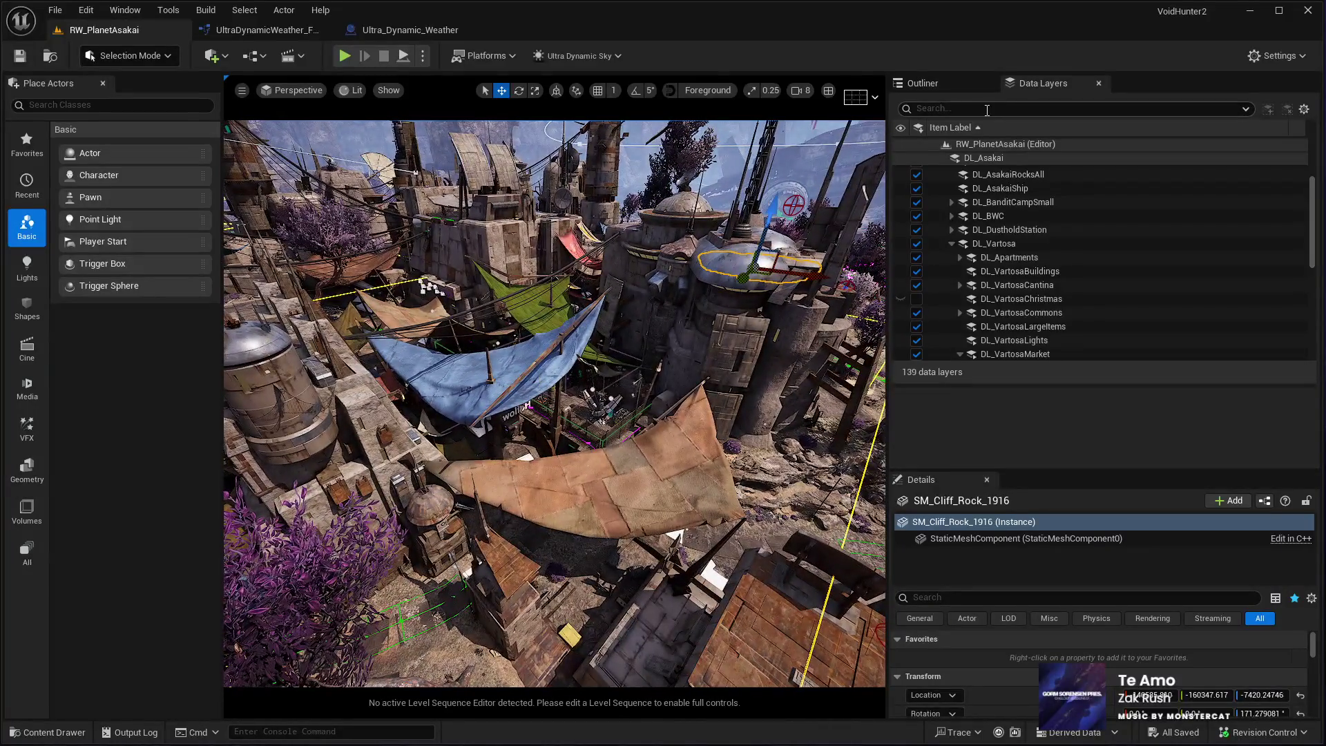
scroll(1038, 268, down, 2)
scroll(996, 286, down, 3)
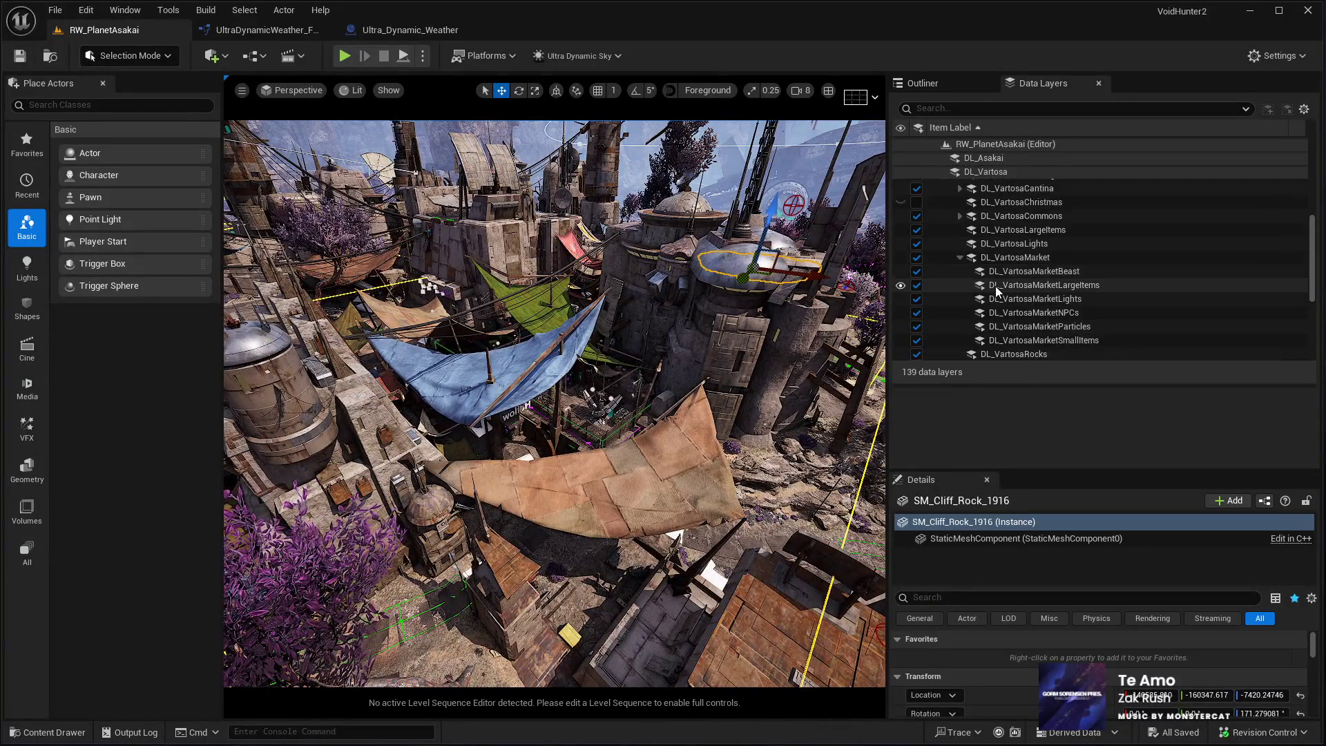
Fly the camera down the market street past the fence to beneath the hanging lanterns
key(w)
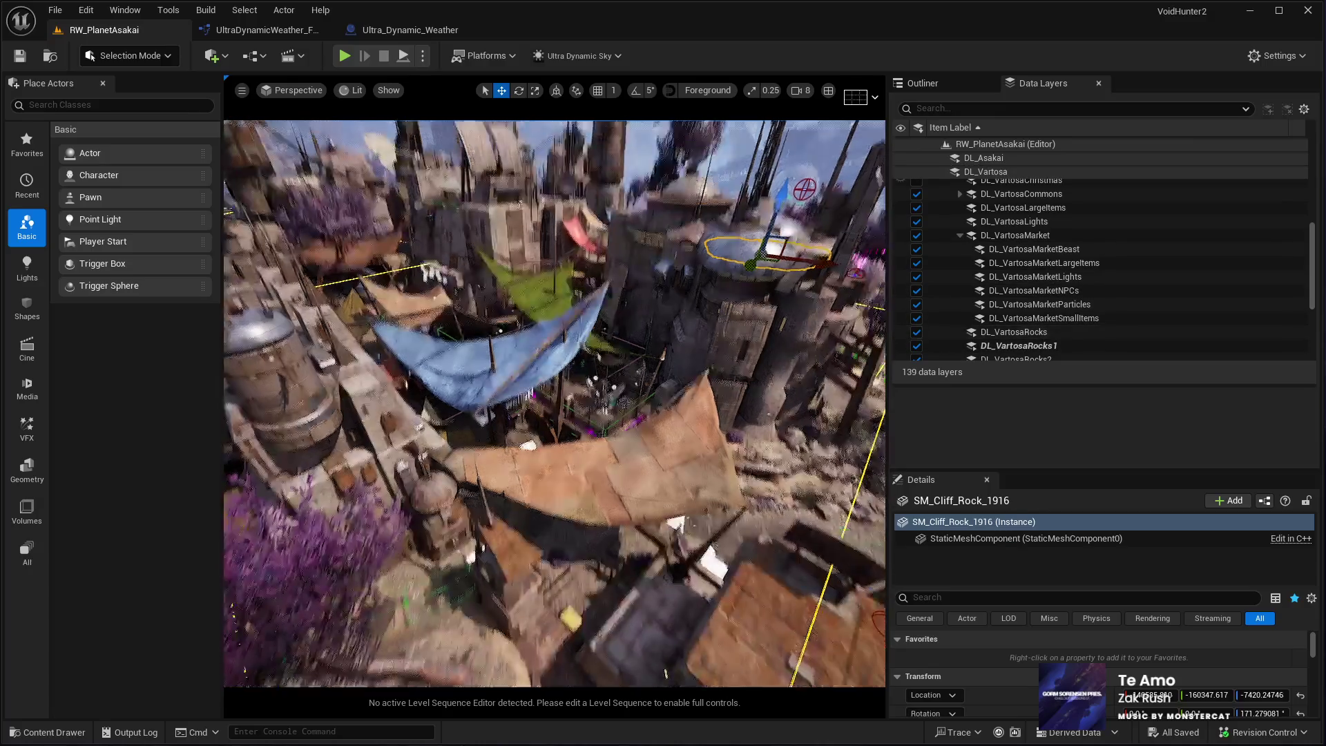
key(w)
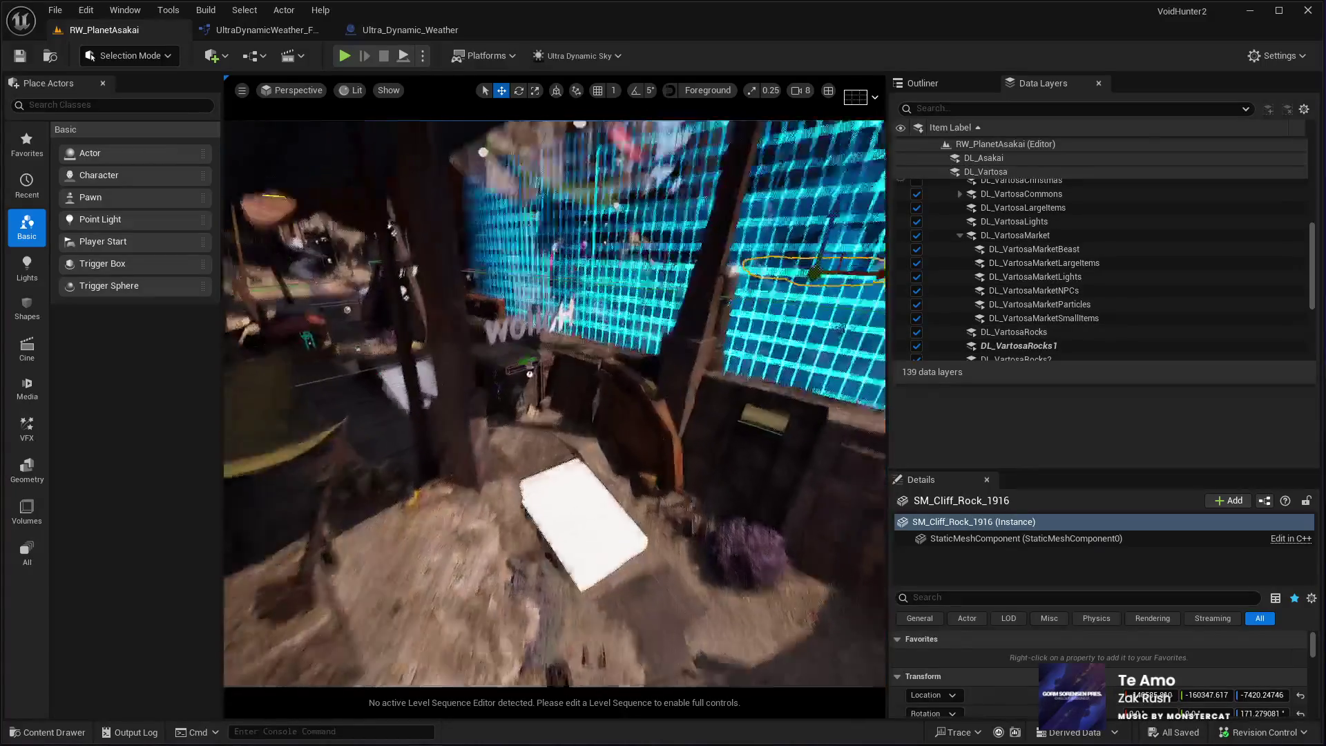
key(w)
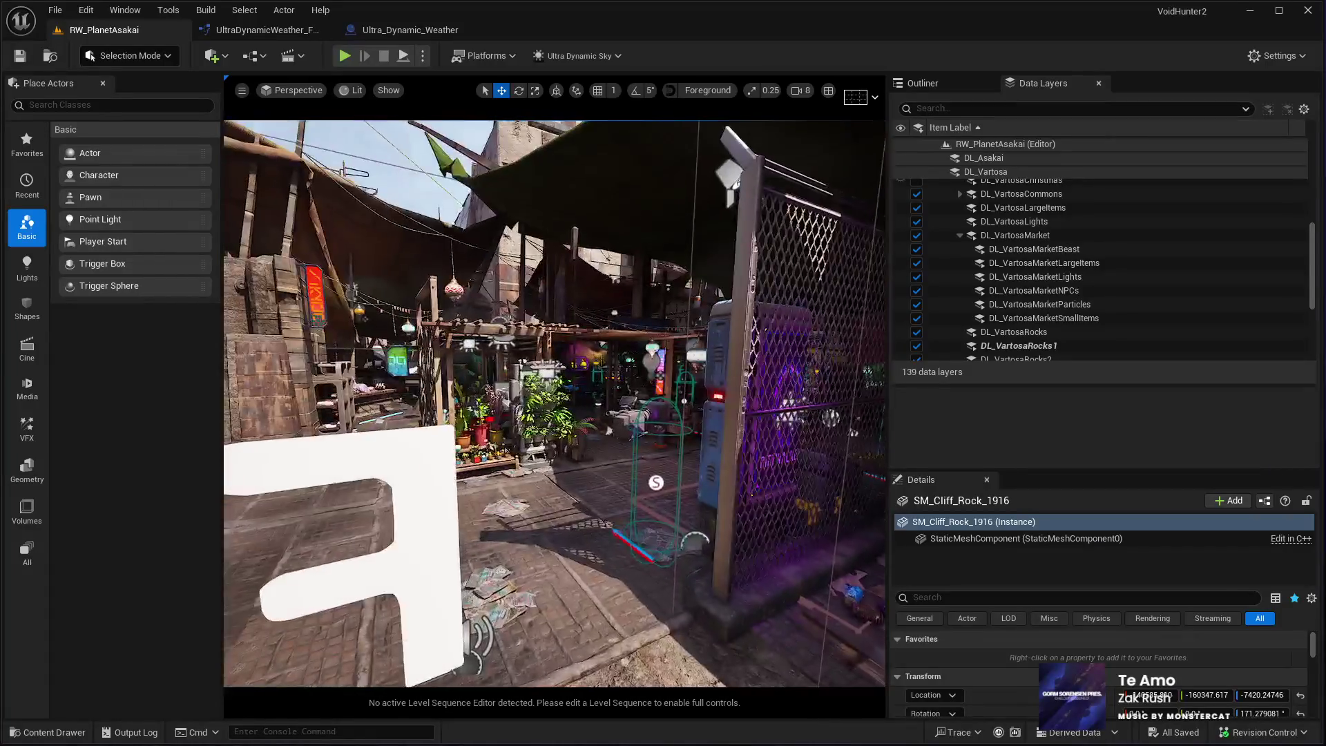
key(s)
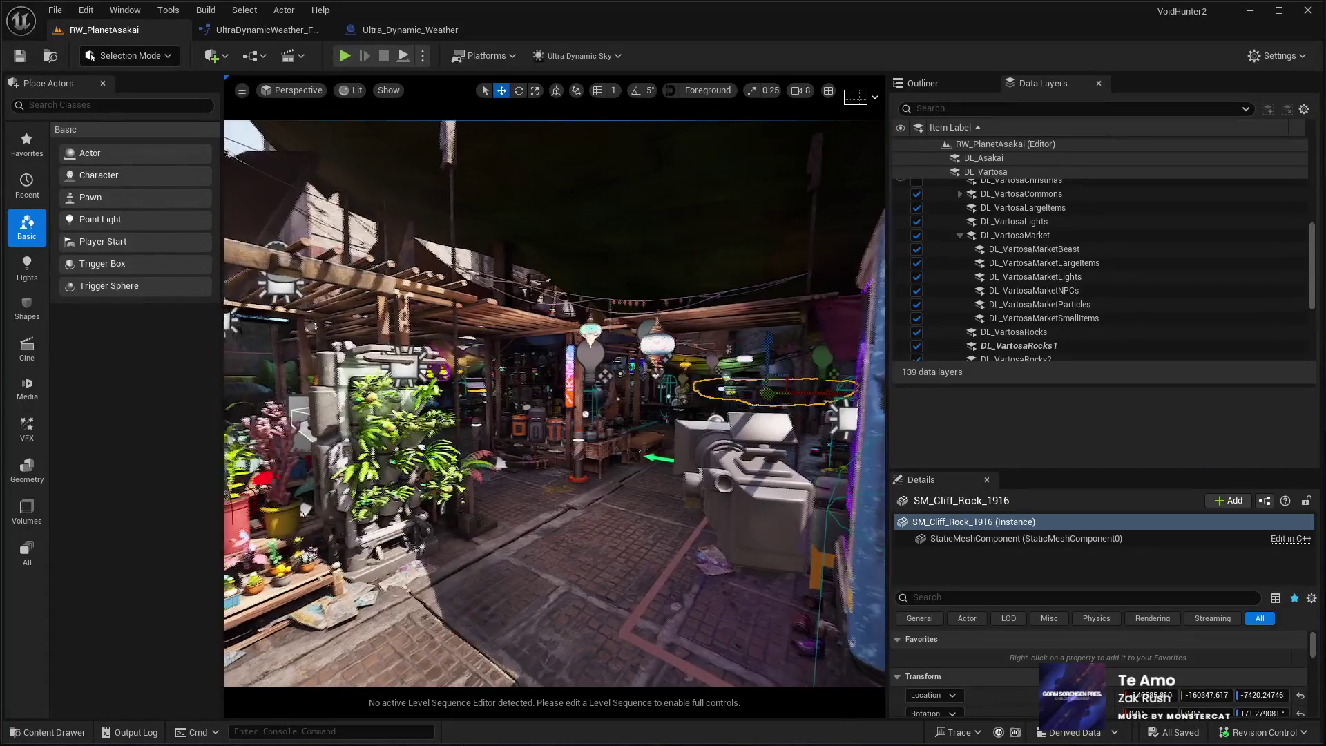
key(w)
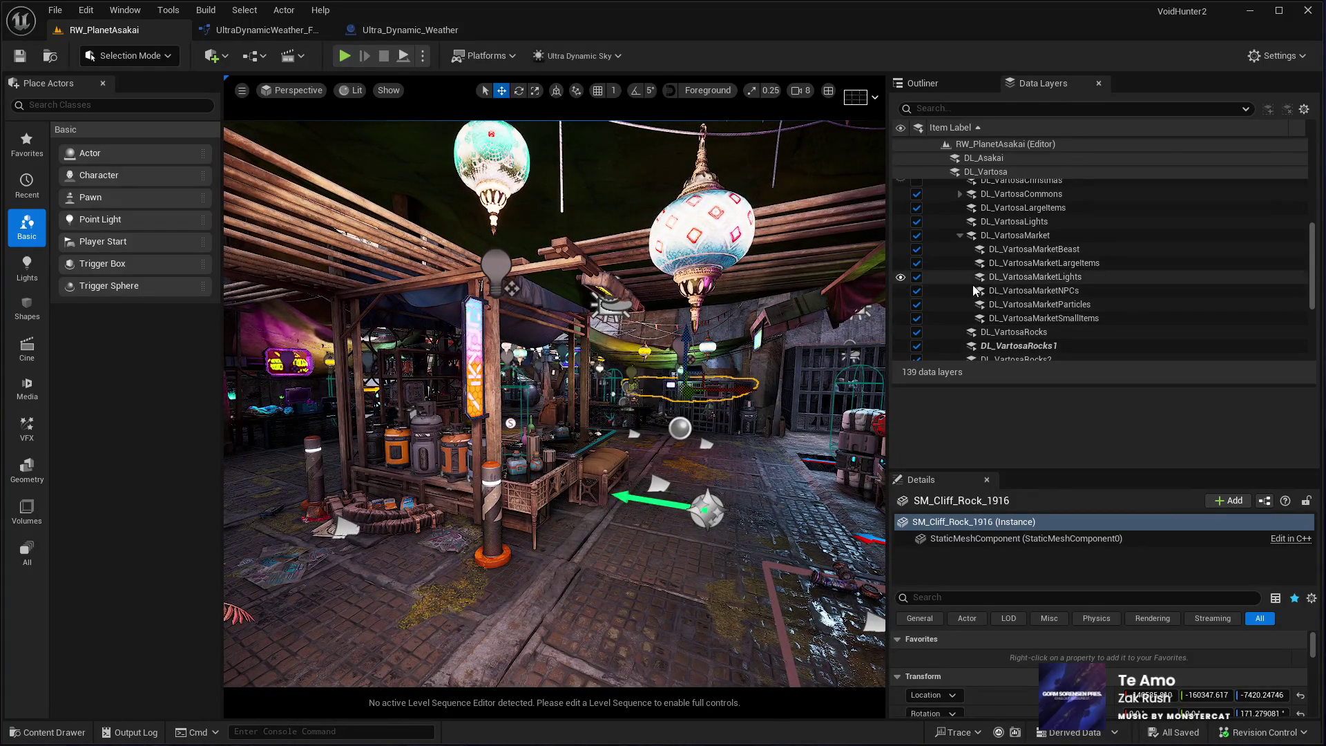
Hide DL_VartosaMarketSmallItems and DL_VartosaMarketLargeItems to see the bare market street
click(916, 321)
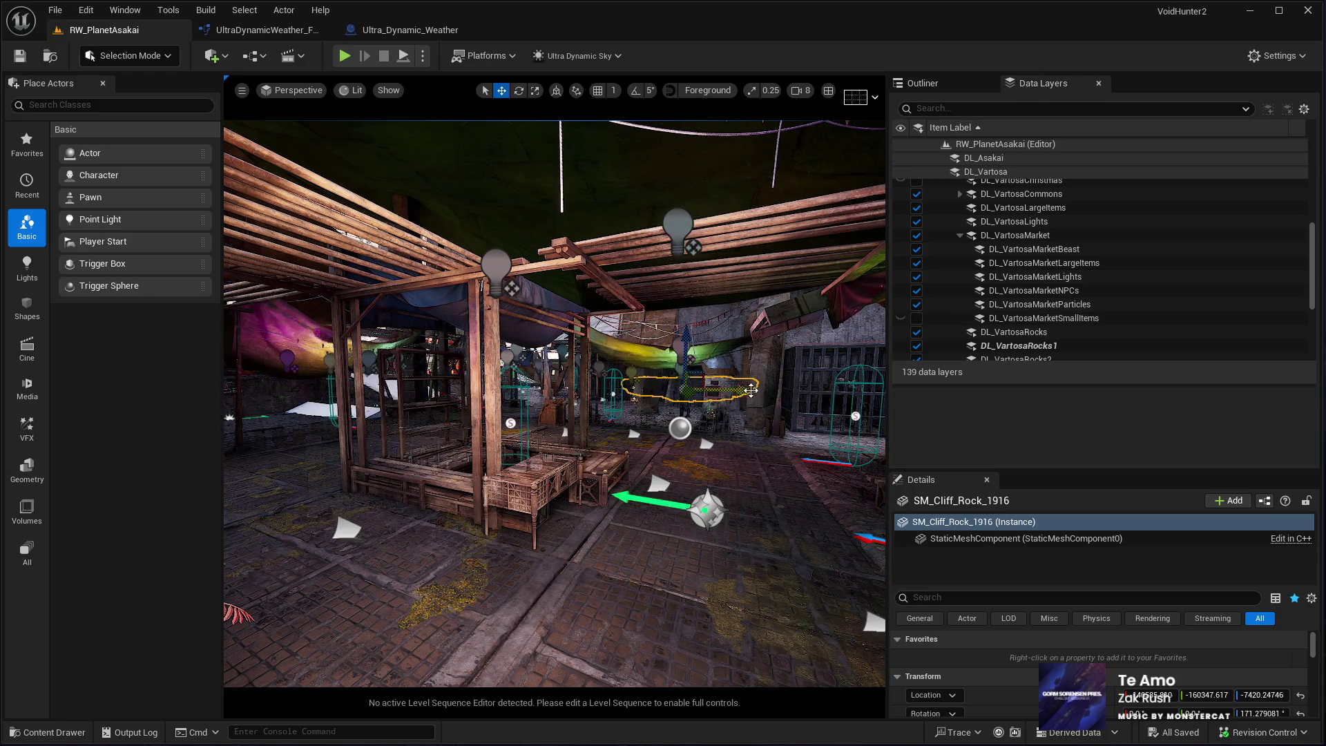
key(s)
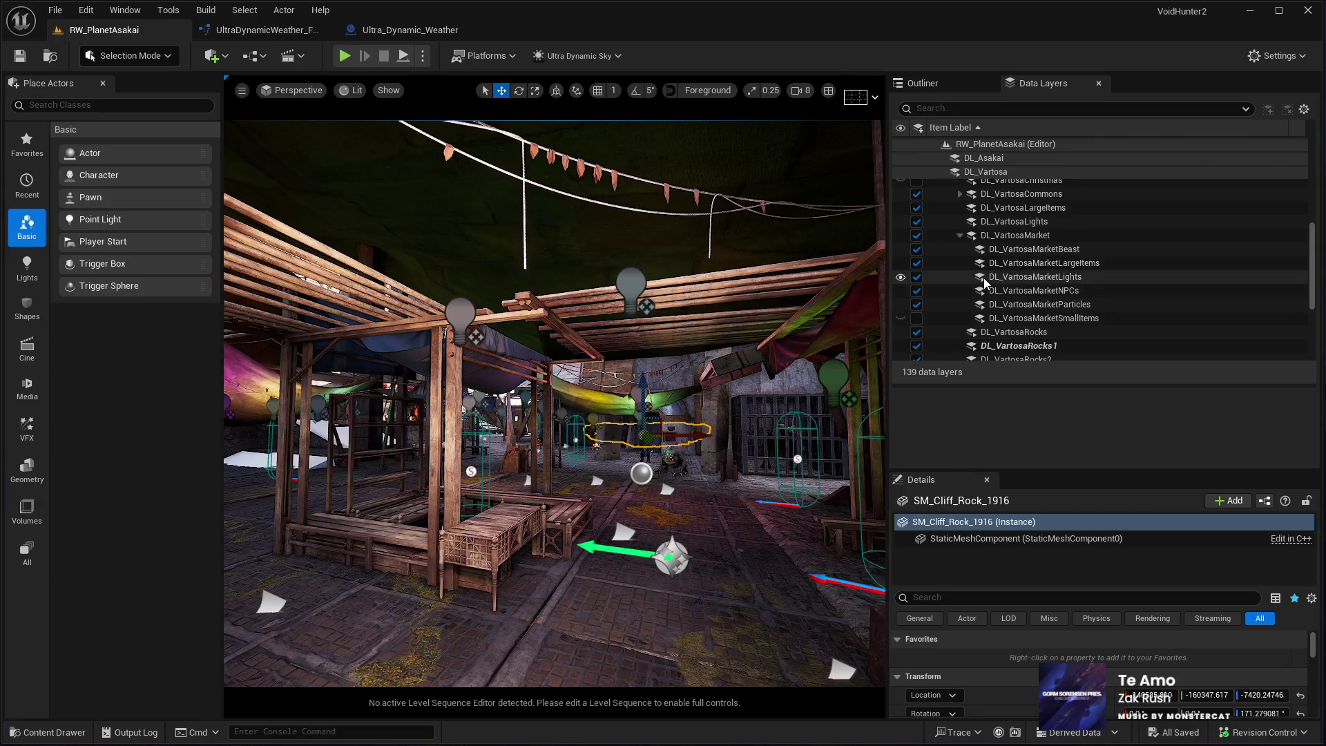
click(917, 266)
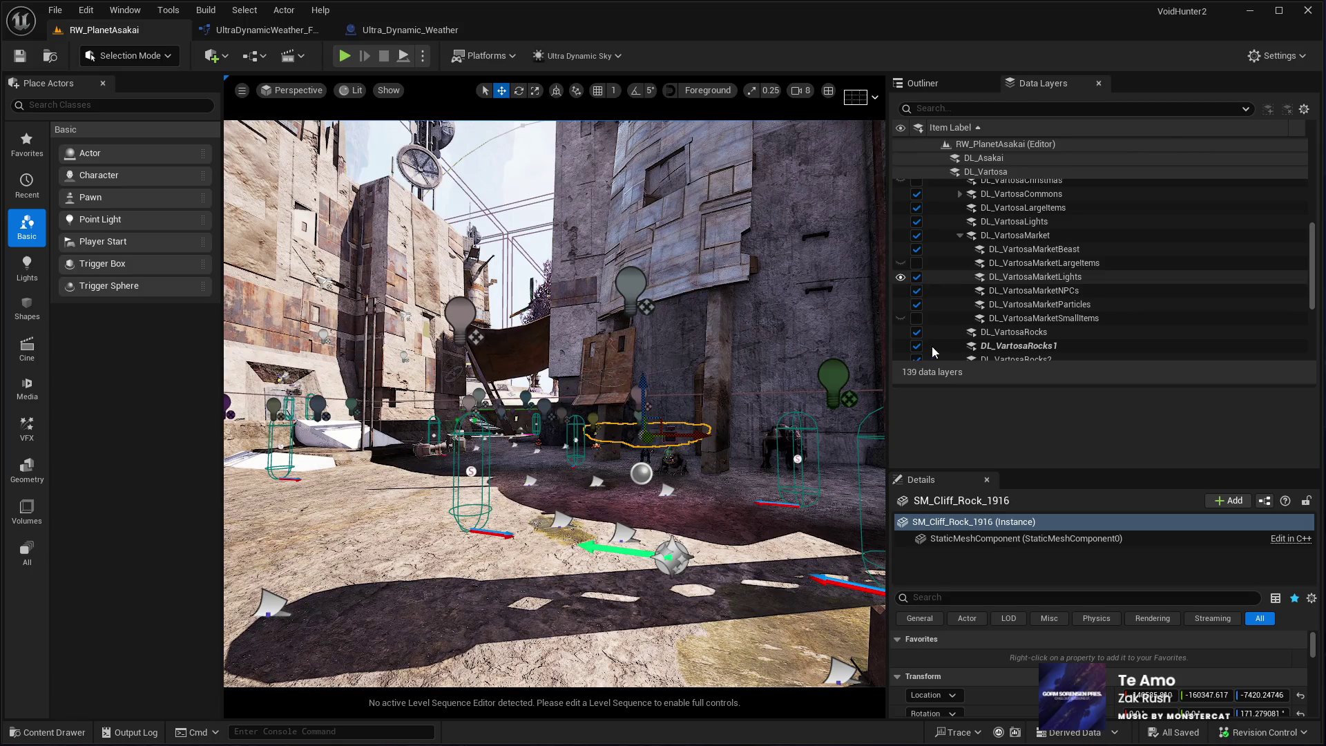
click(749, 352)
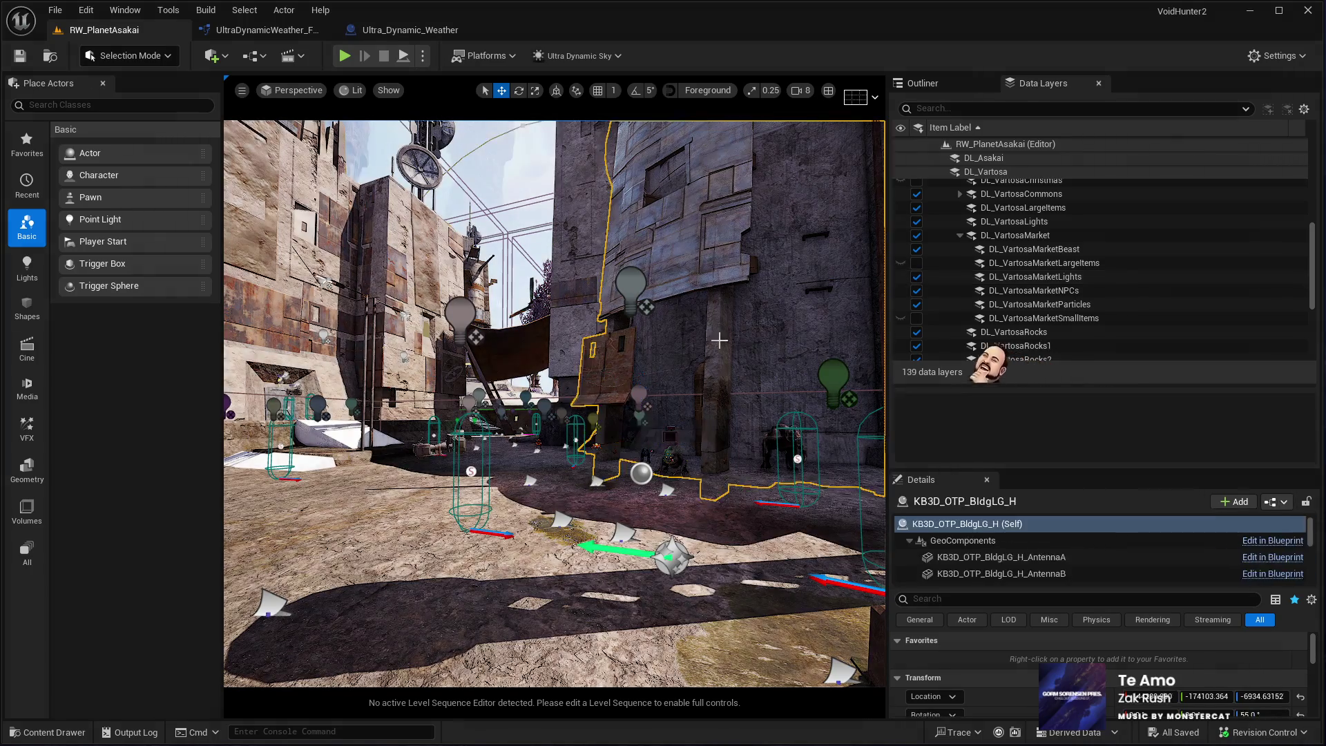
Fly down the street beside the canopy, then show both market item layers again
key(w)
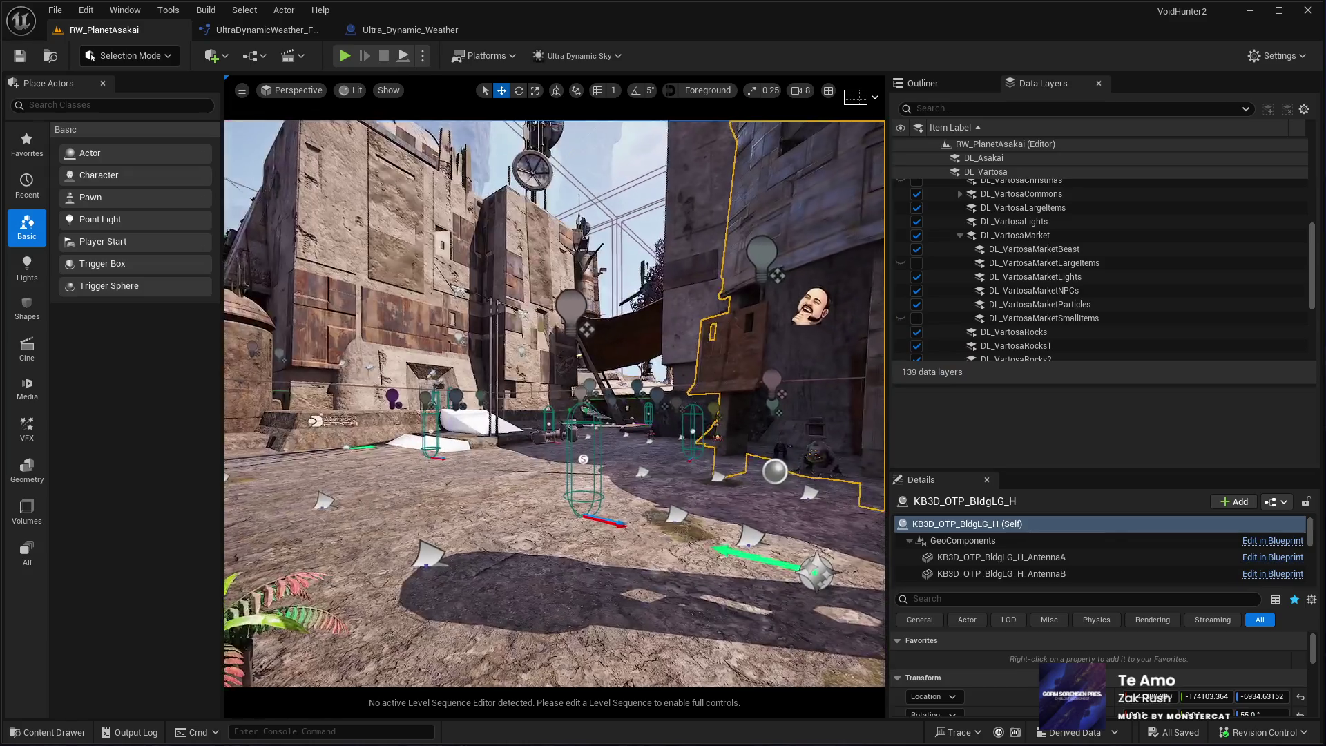
key(w)
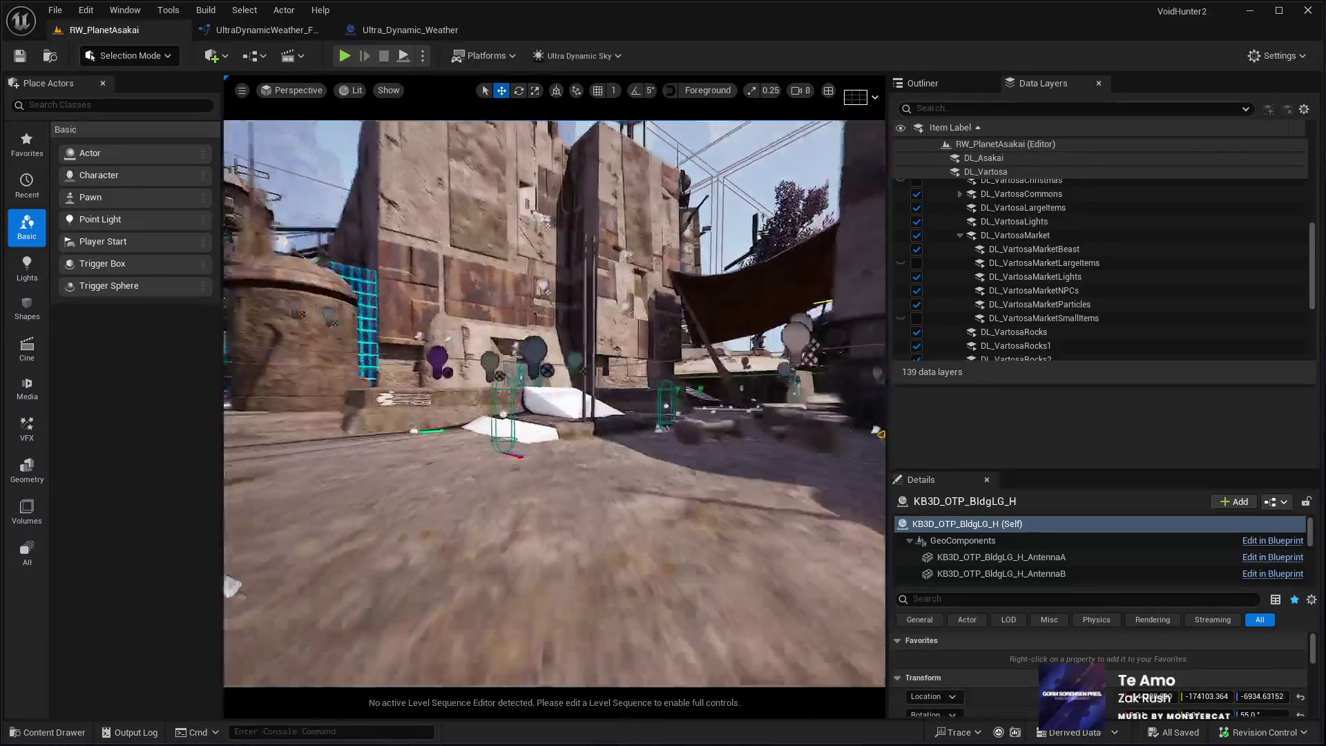
key(w)
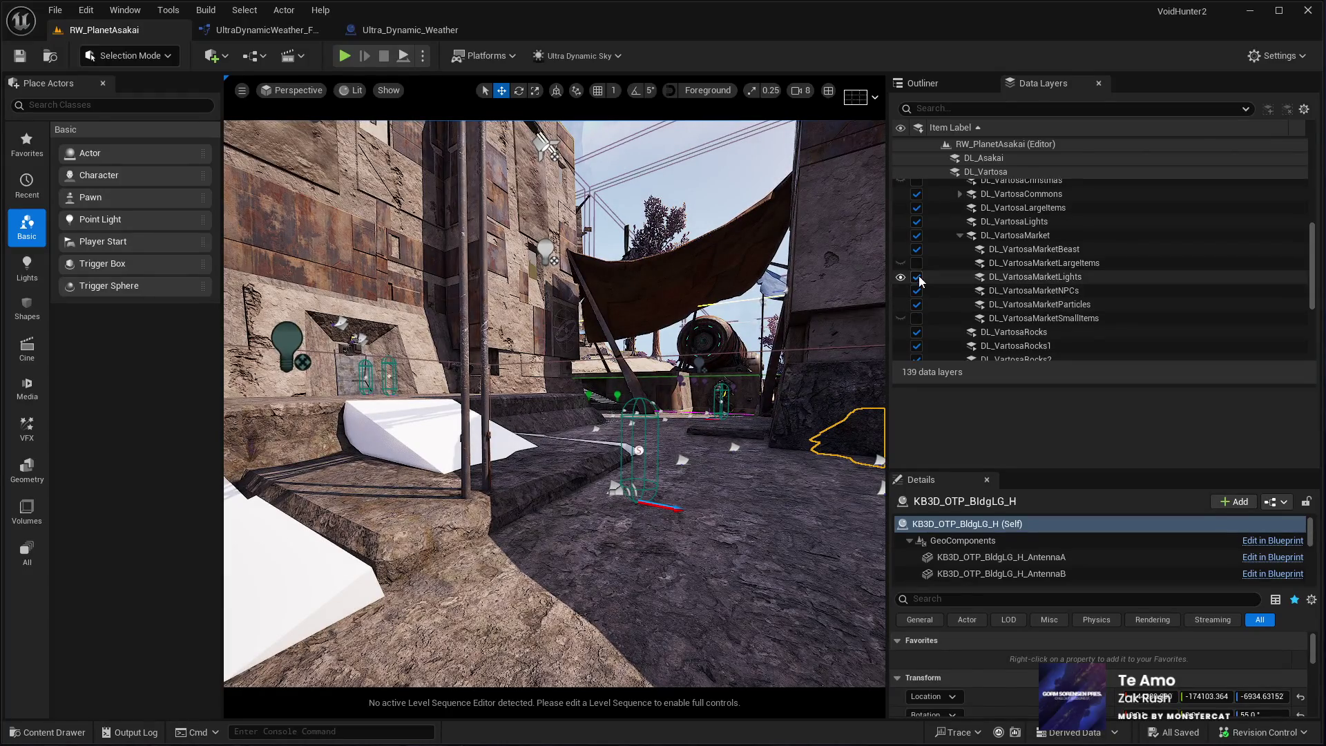
click(918, 319)
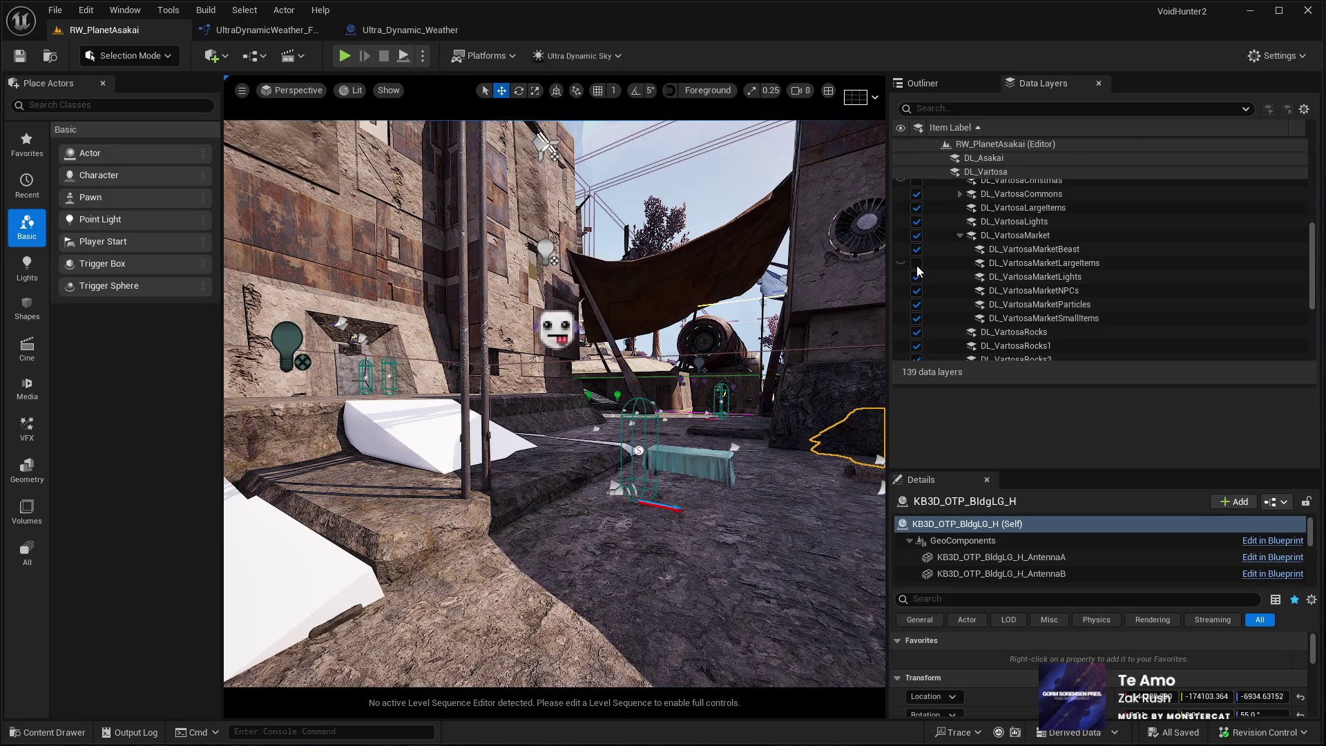
click(917, 263)
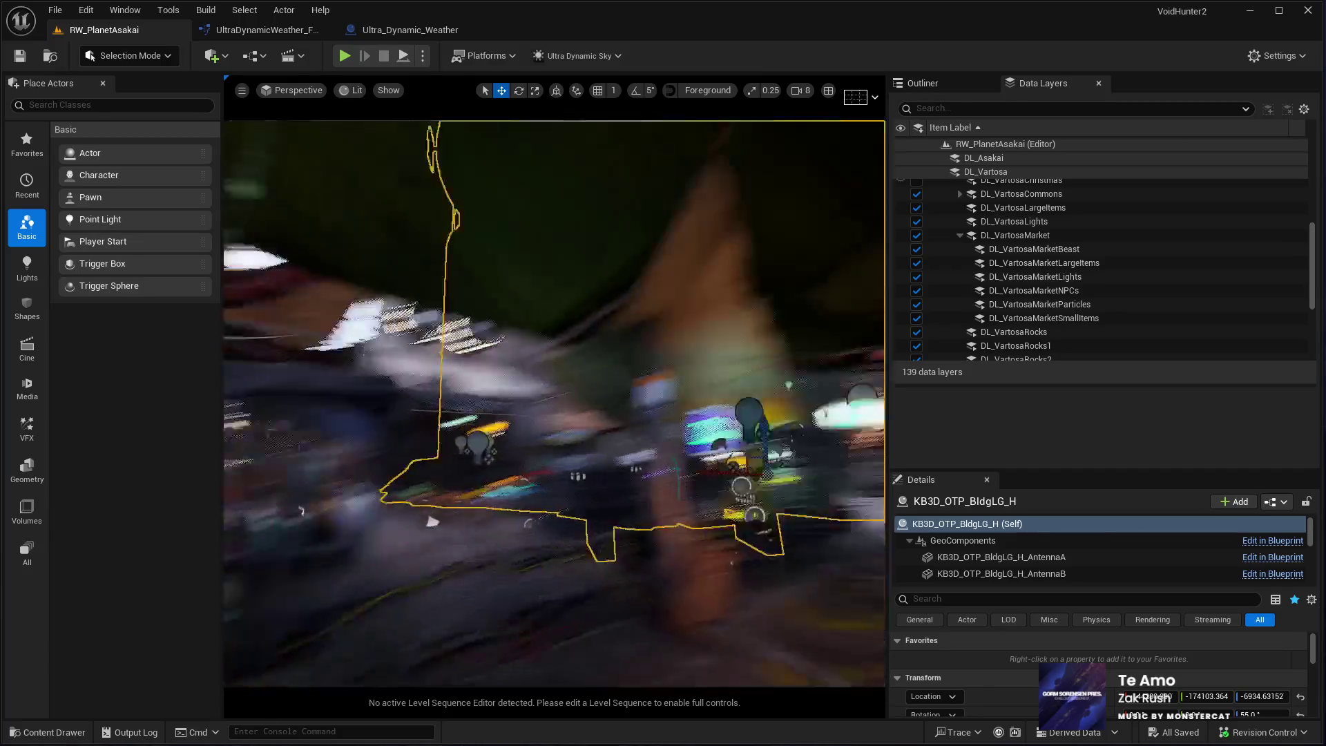
Swing the camera out to the desert path, widen the viewport, and select the surrounding landscape
mouse_move(574, 315)
mouse_down()
mouse_move(545, 311)
mouse_move(559, 317)
mouse_move(540, 283)
mouse_up()
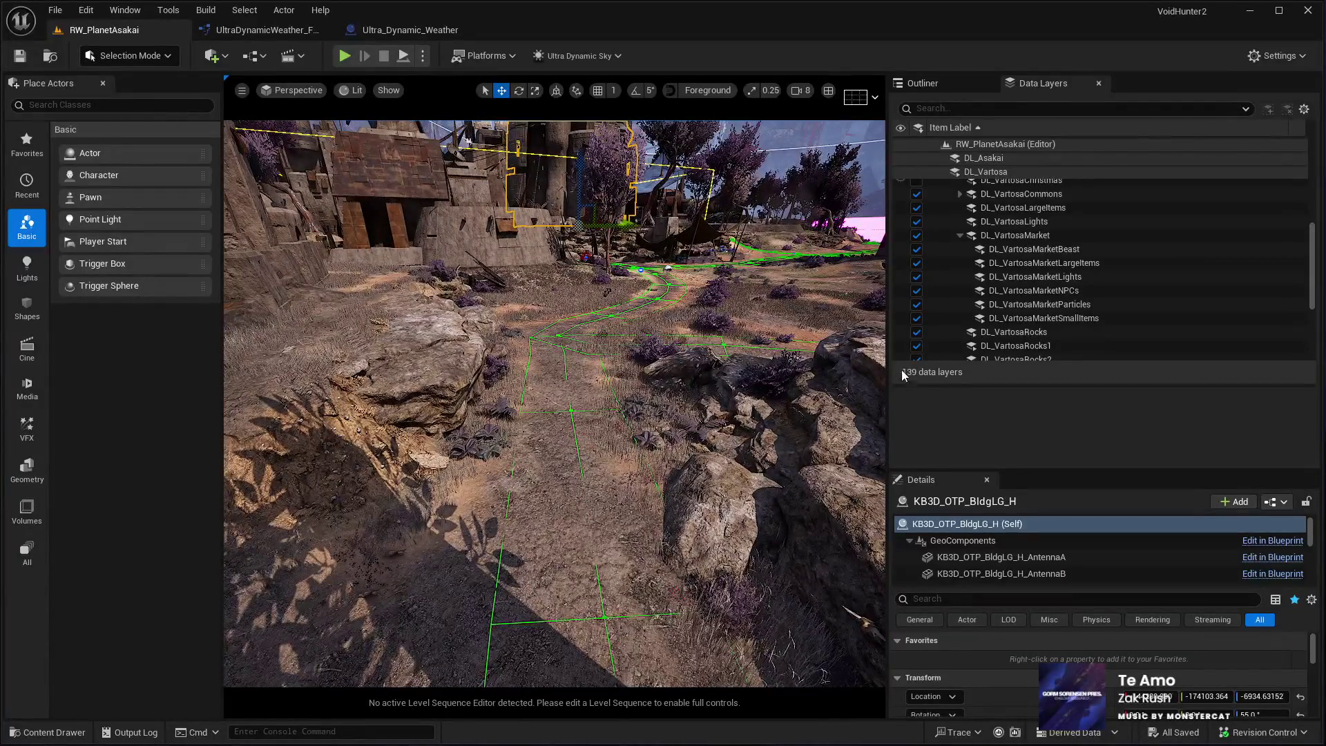
drag(885, 305, 1069, 305)
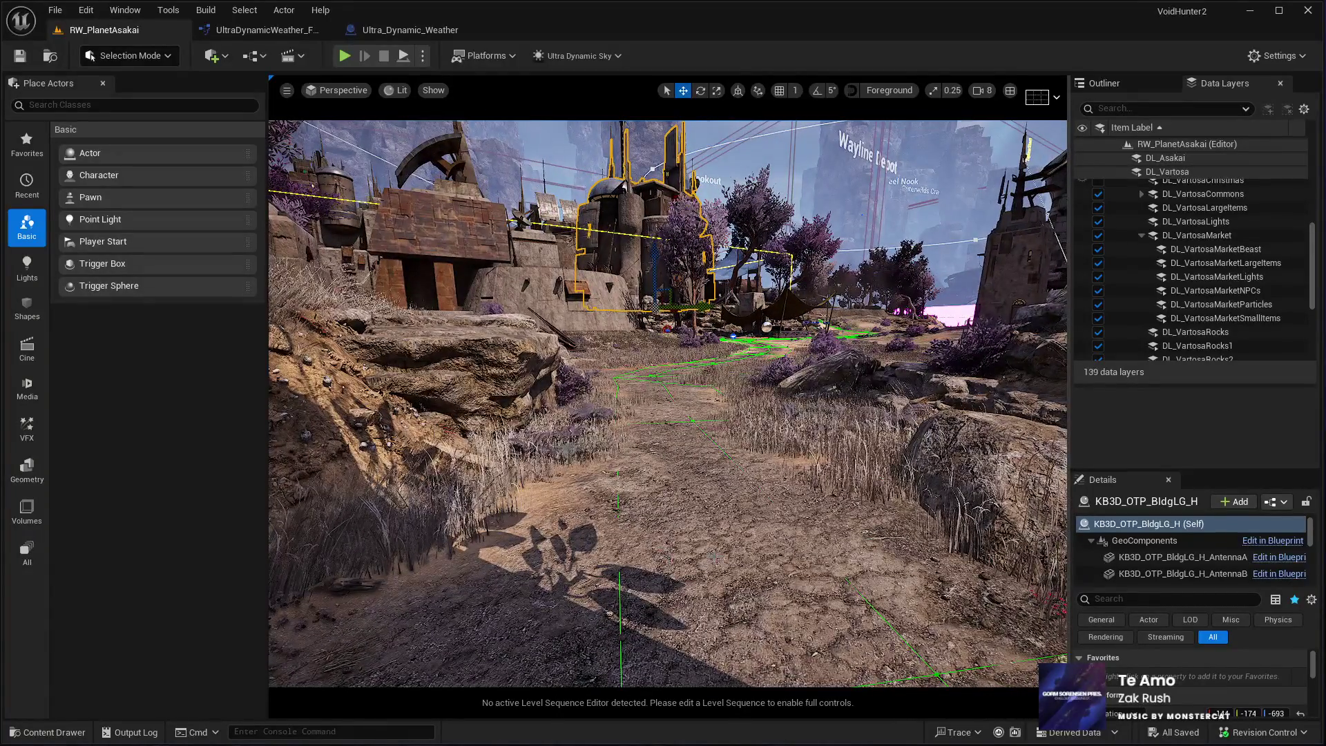
click(762, 549)
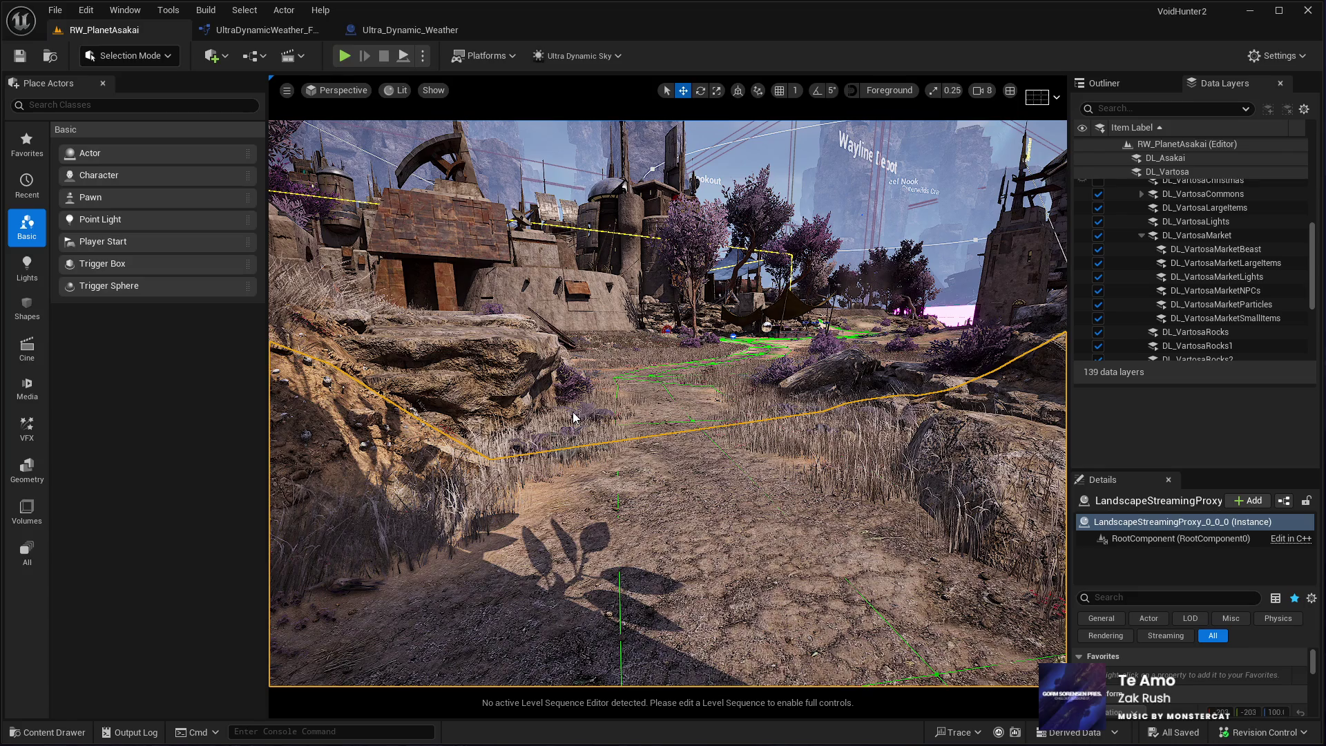
Start a Play In Editor session with Alt+P
key(alt+p)
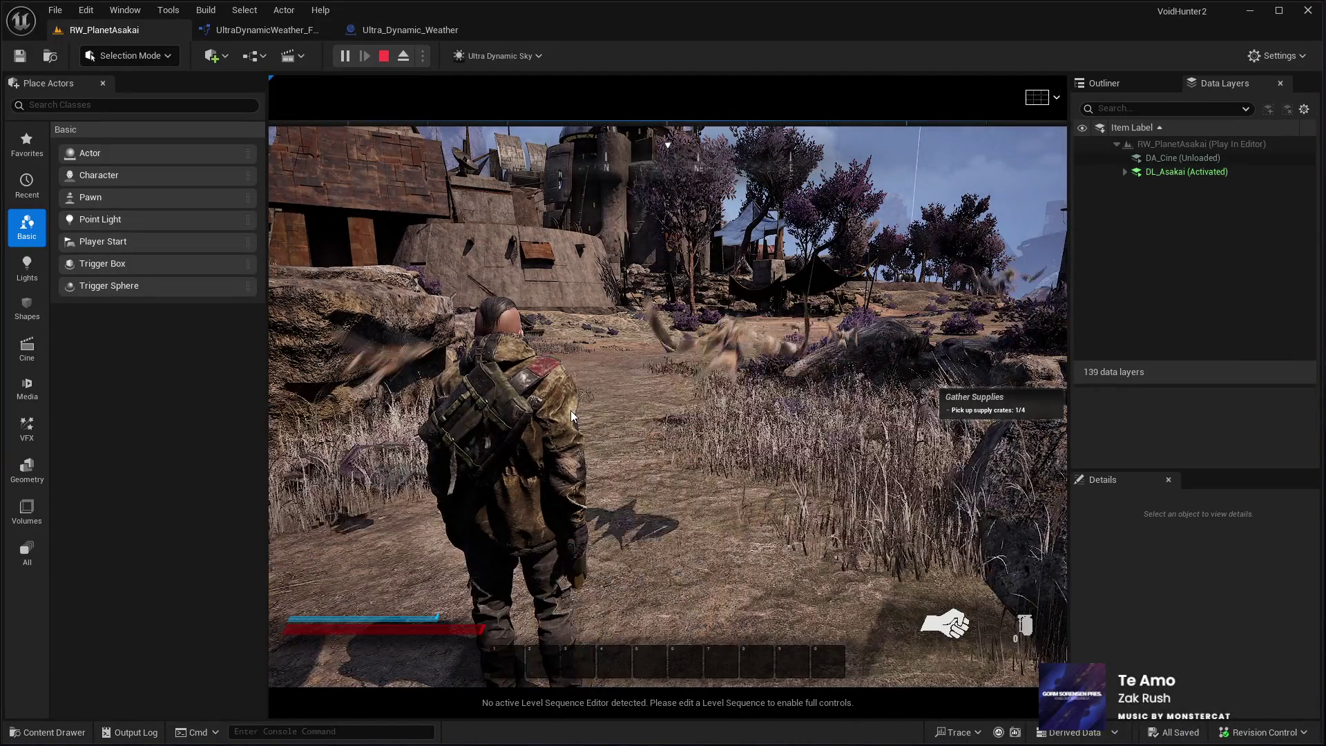
Give the game view input control and switch the play session to fullscreen with F11
click(571, 417)
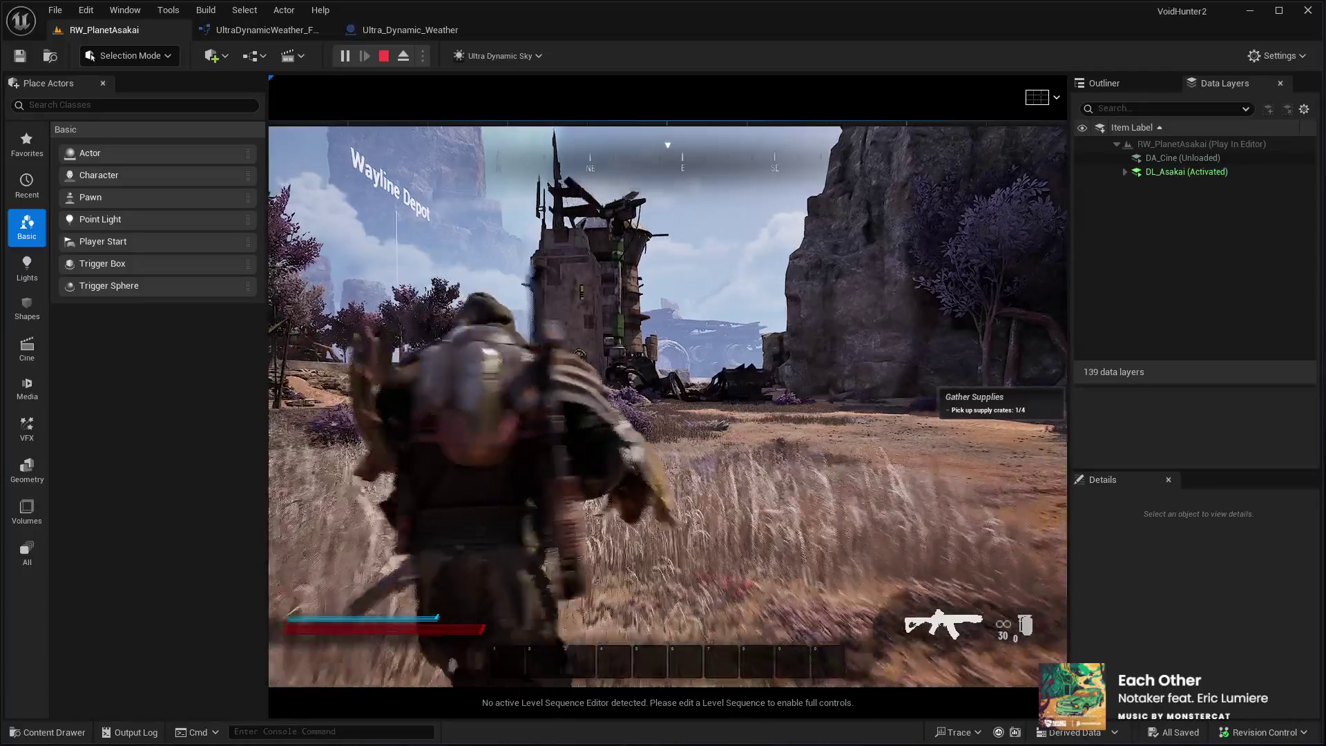
key(F11)
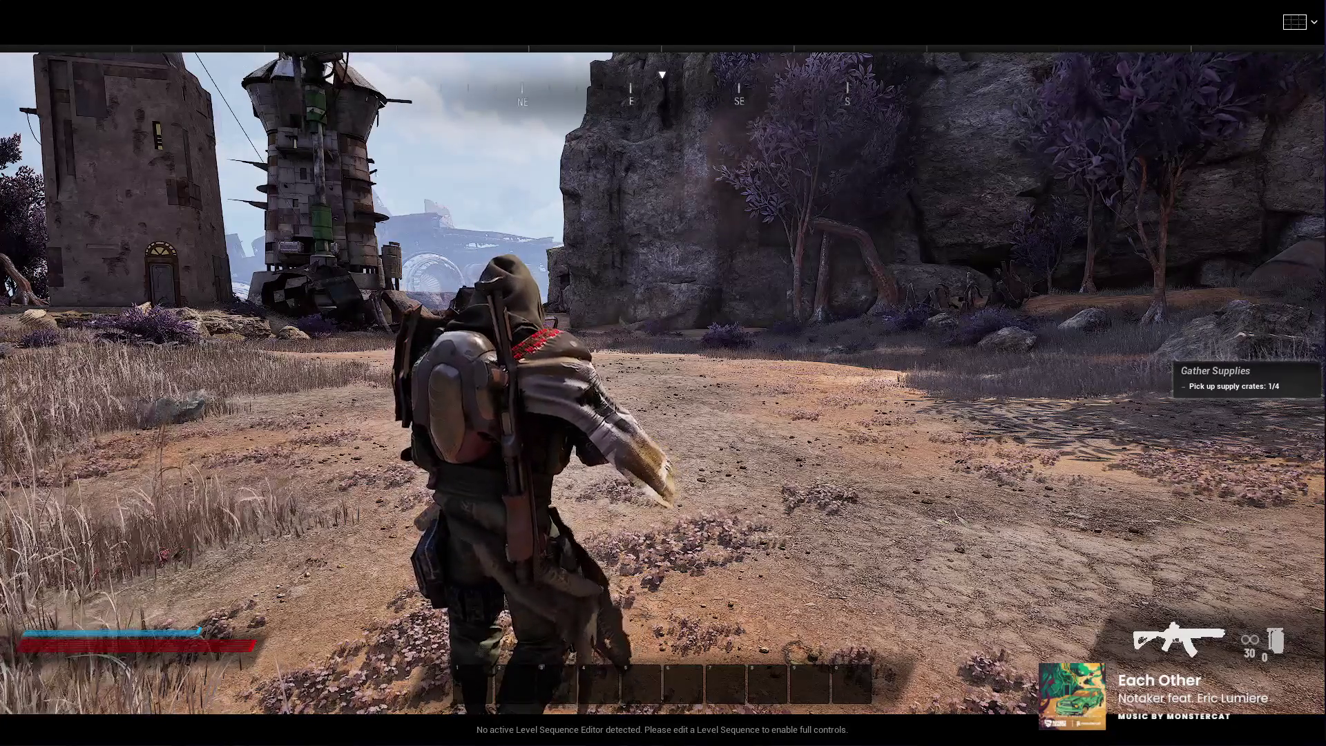
Run the character across the grass field through the purple energy burst toward the mushroom rock
key(w)
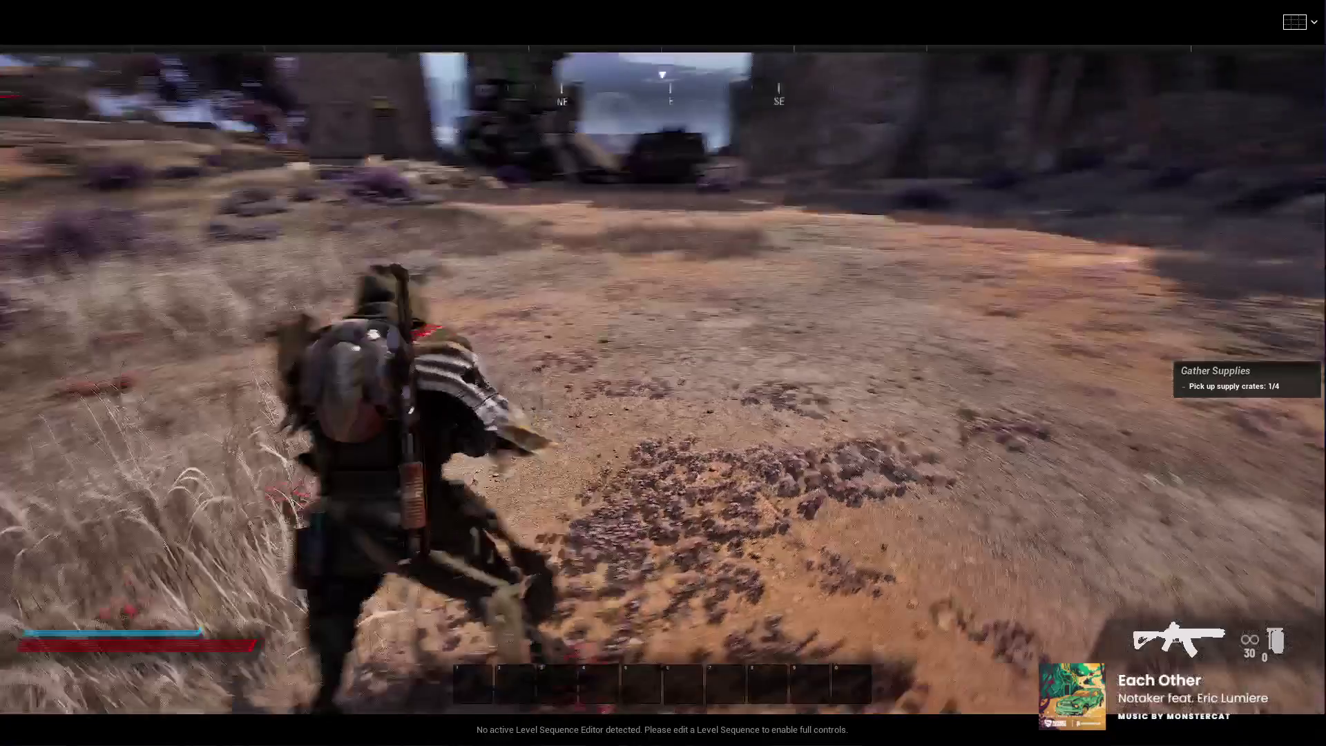
key(w)
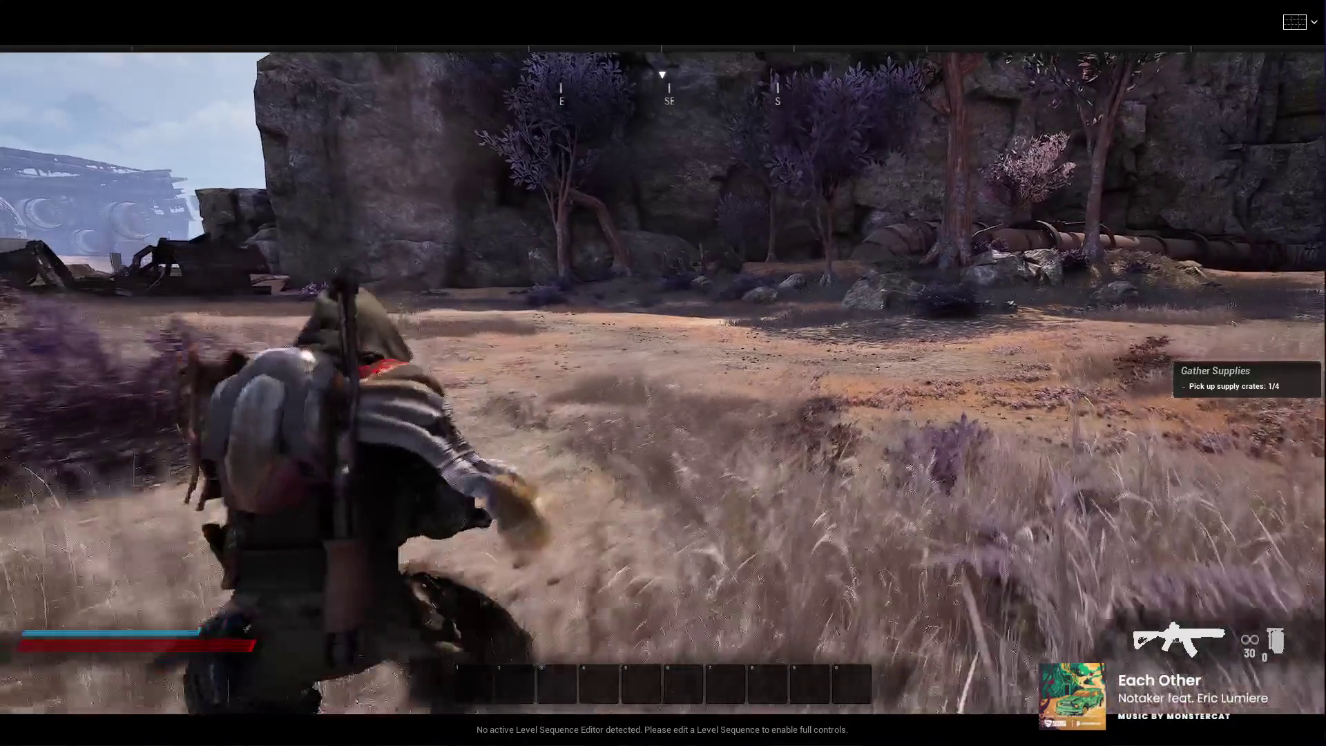
key(w)
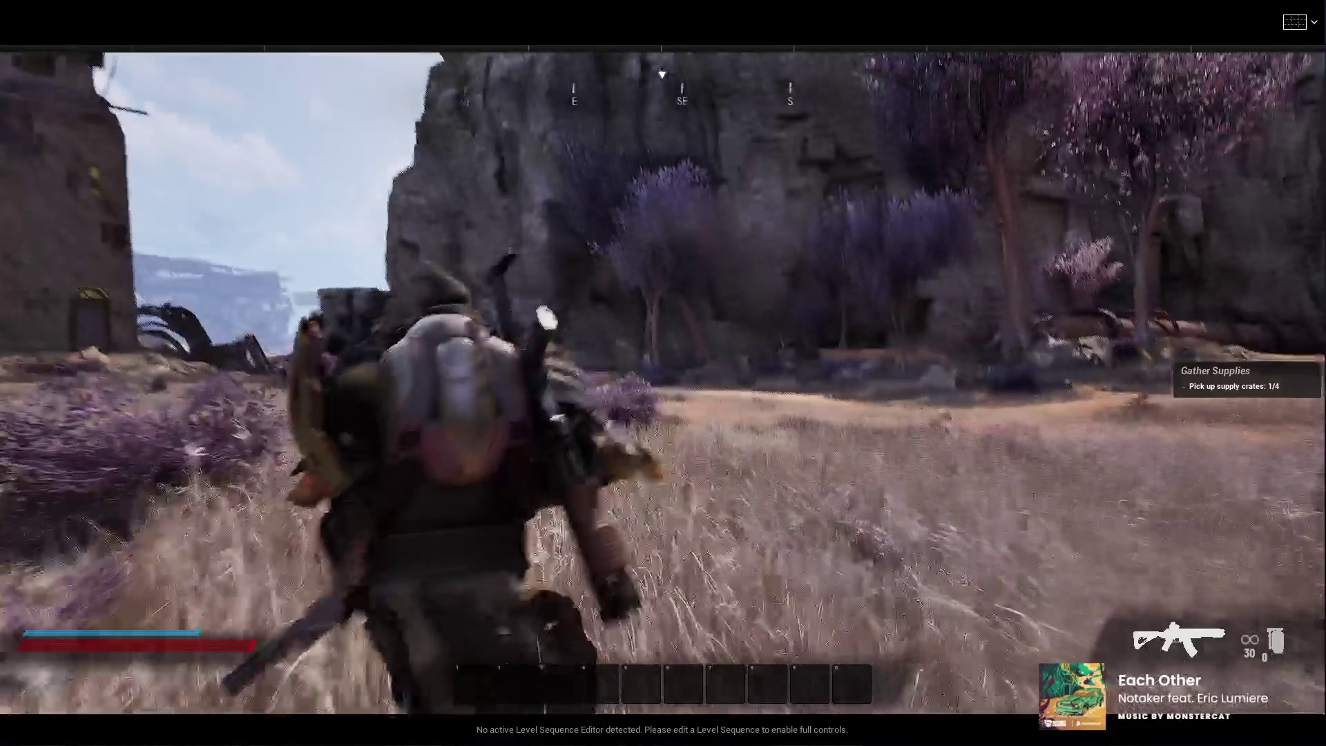
key(w)
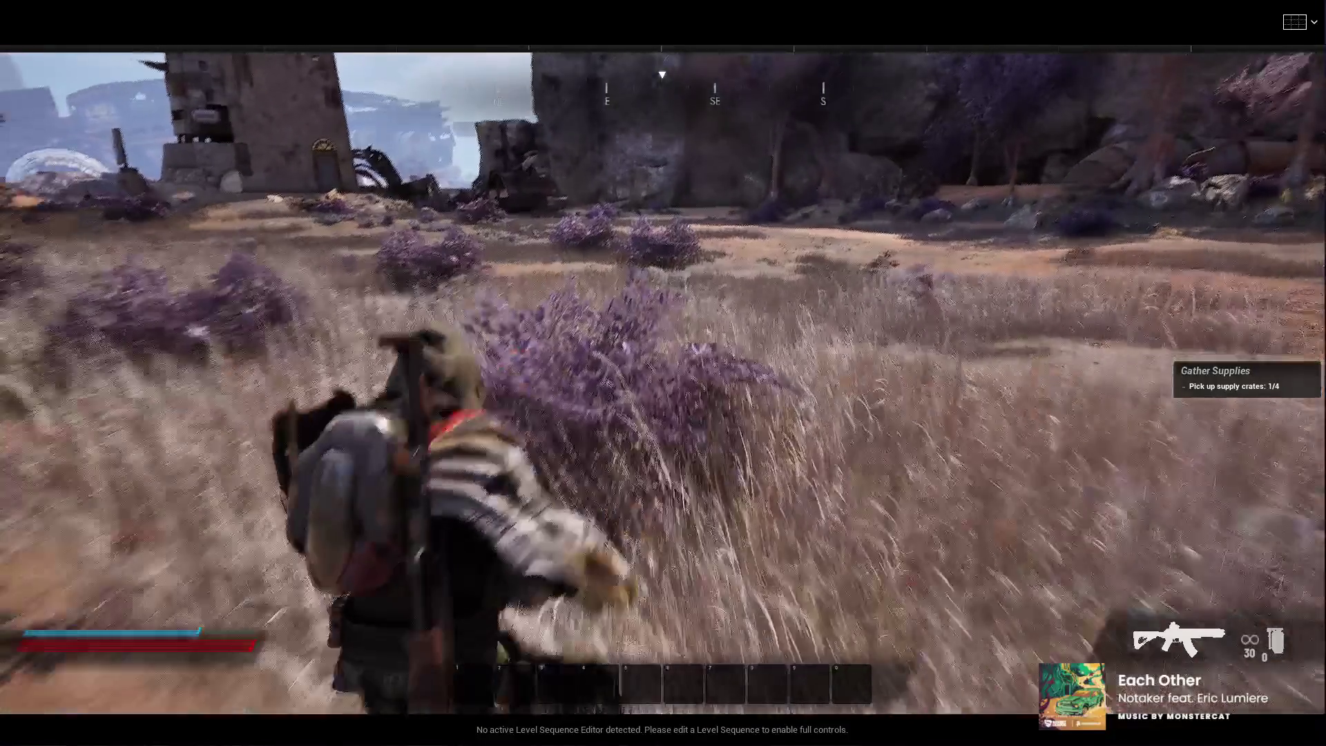
key(q)
key(w)
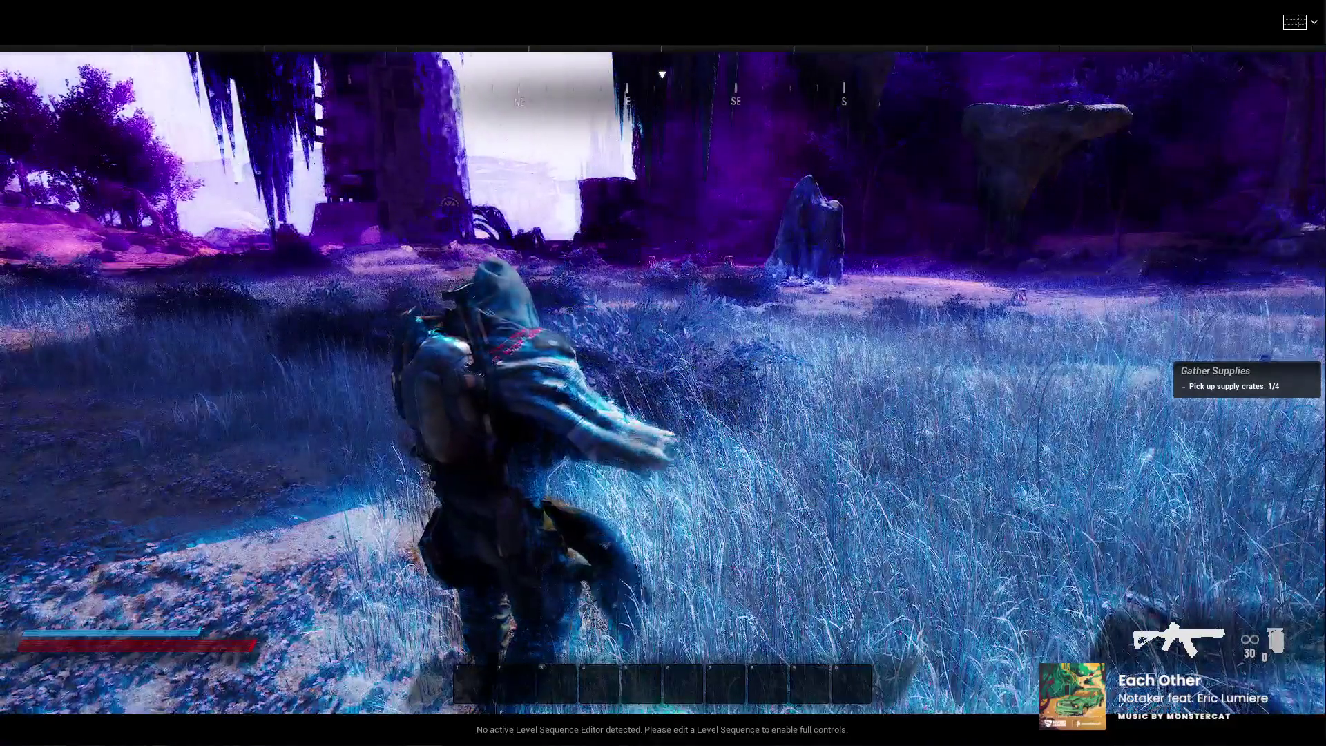
key(w)
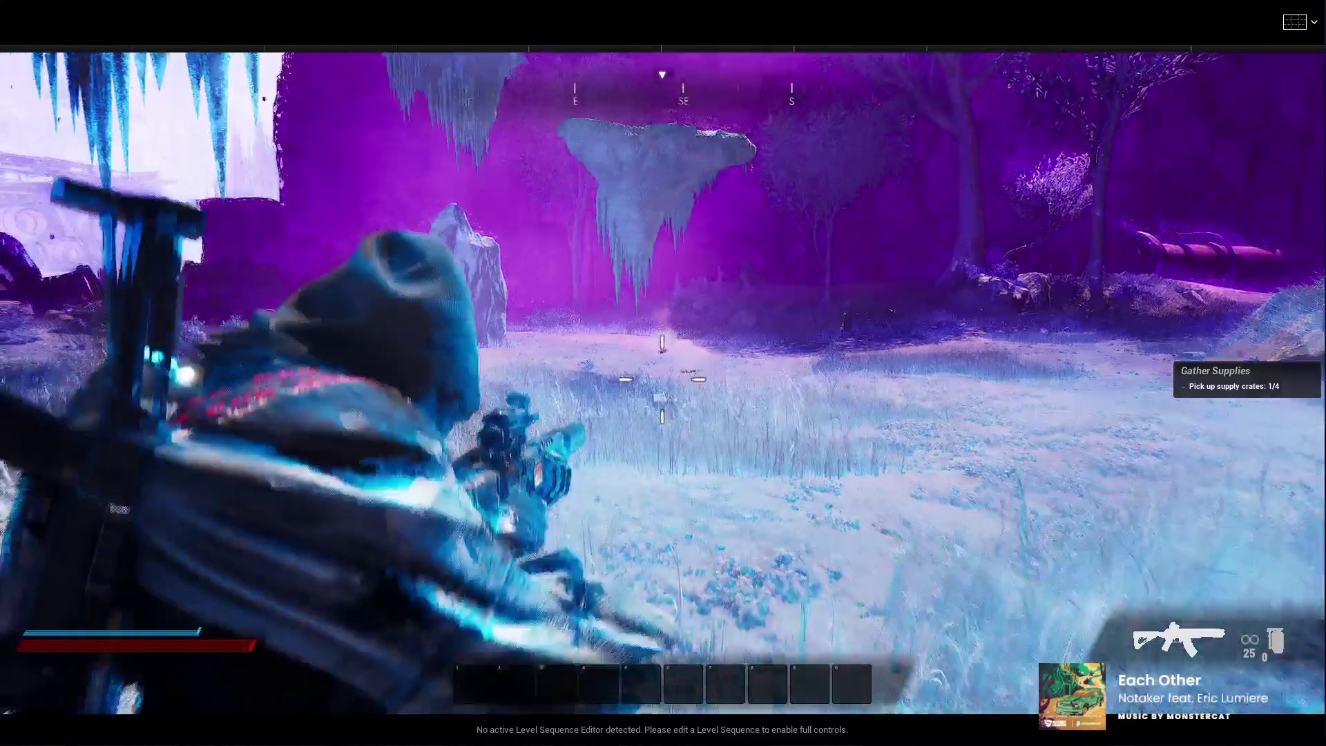
key(w)
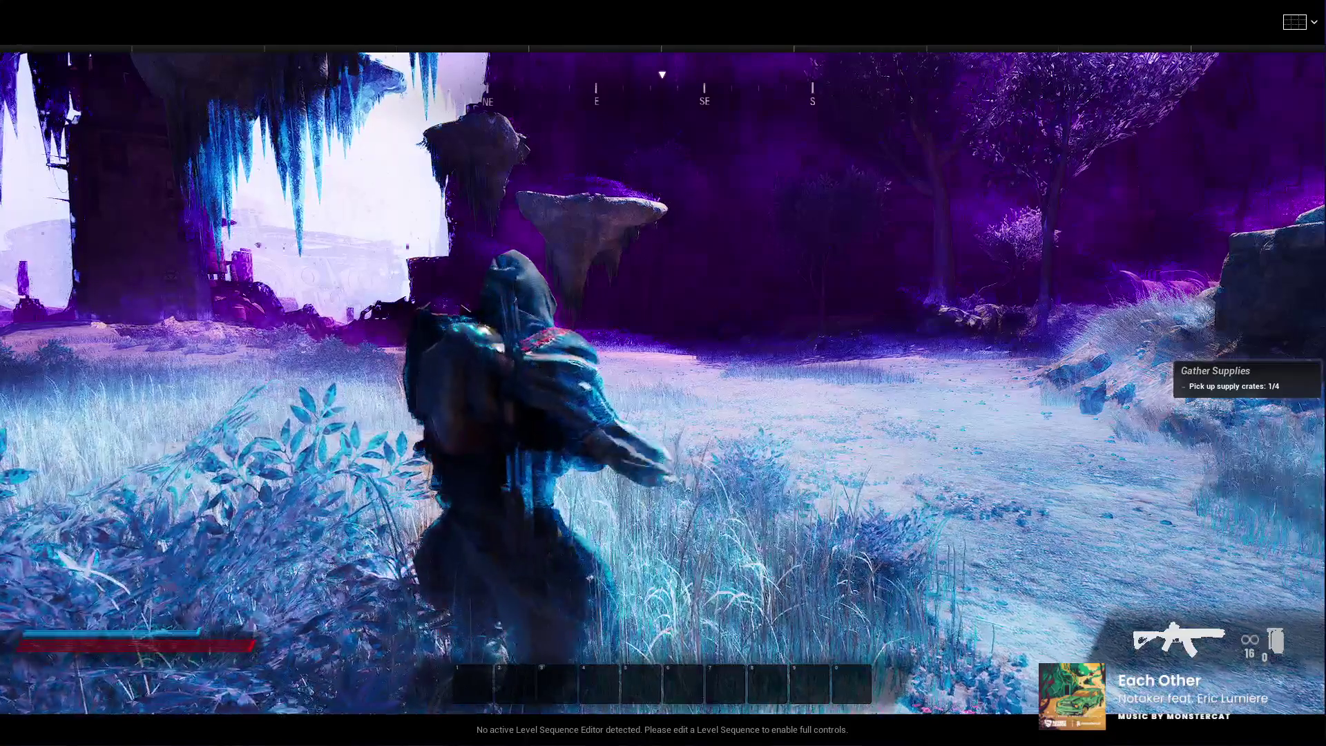
key(w)
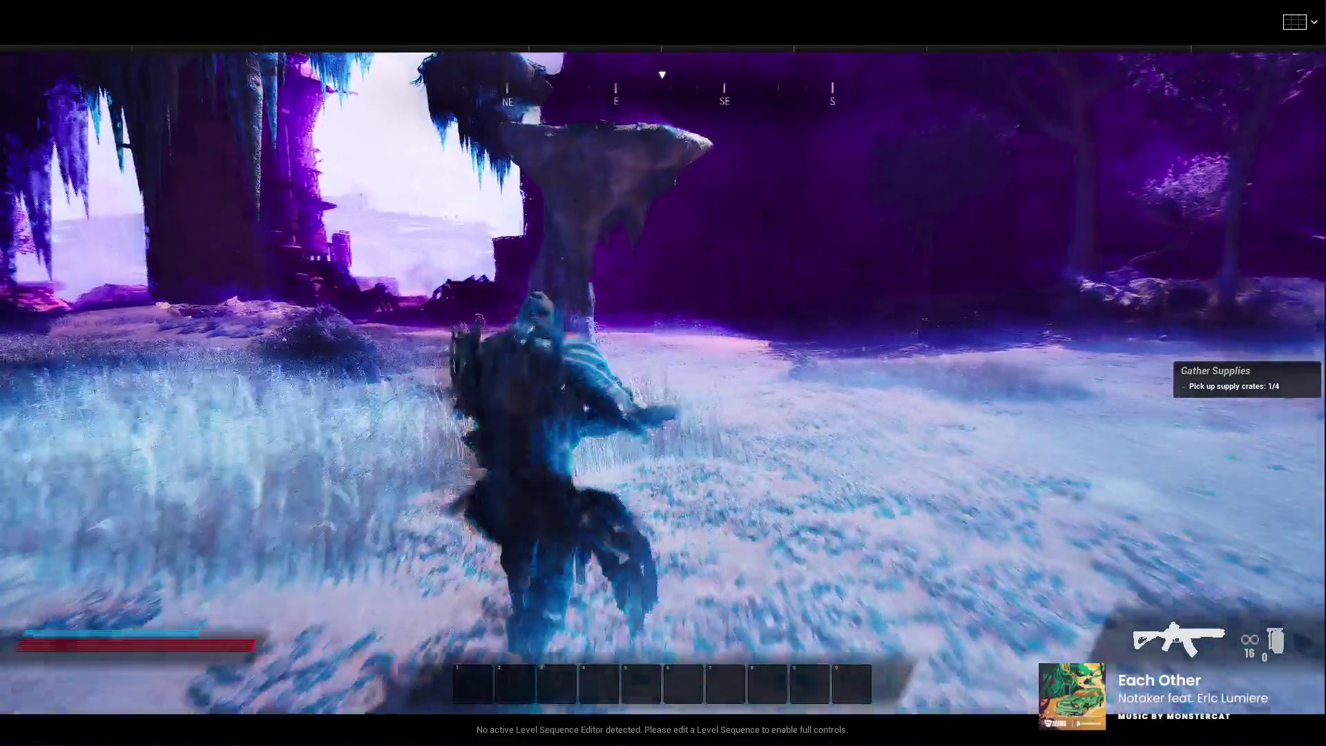
Jump across the mushroom rock and icy ledges onto the top of the floating rock
key(space)
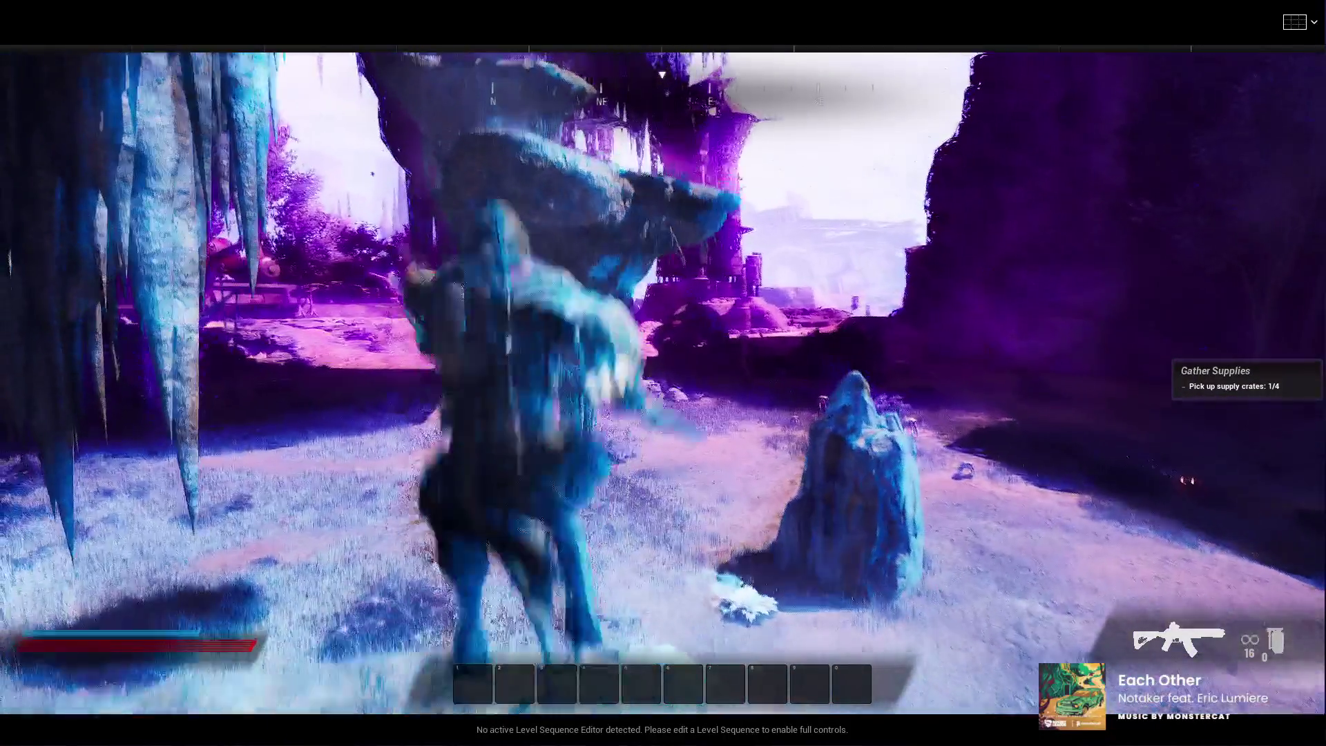
key(w)
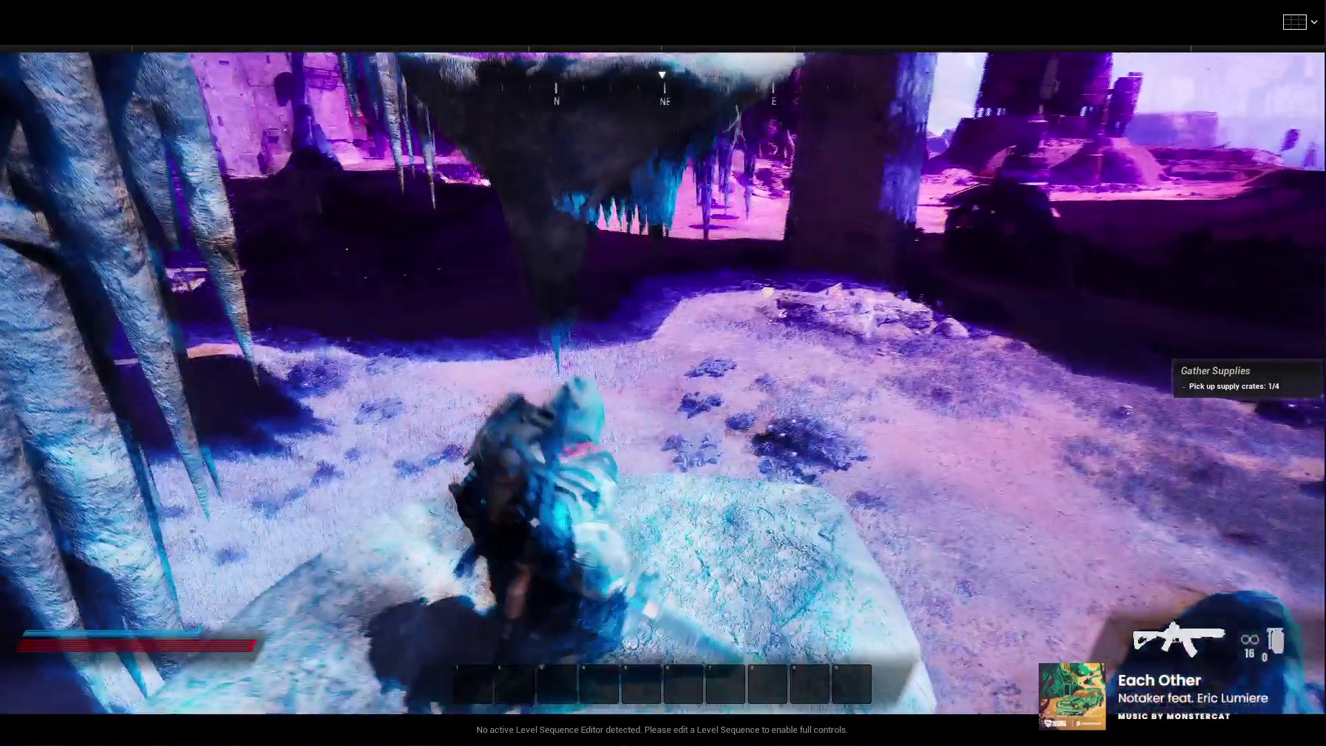
key(space)
key(w)
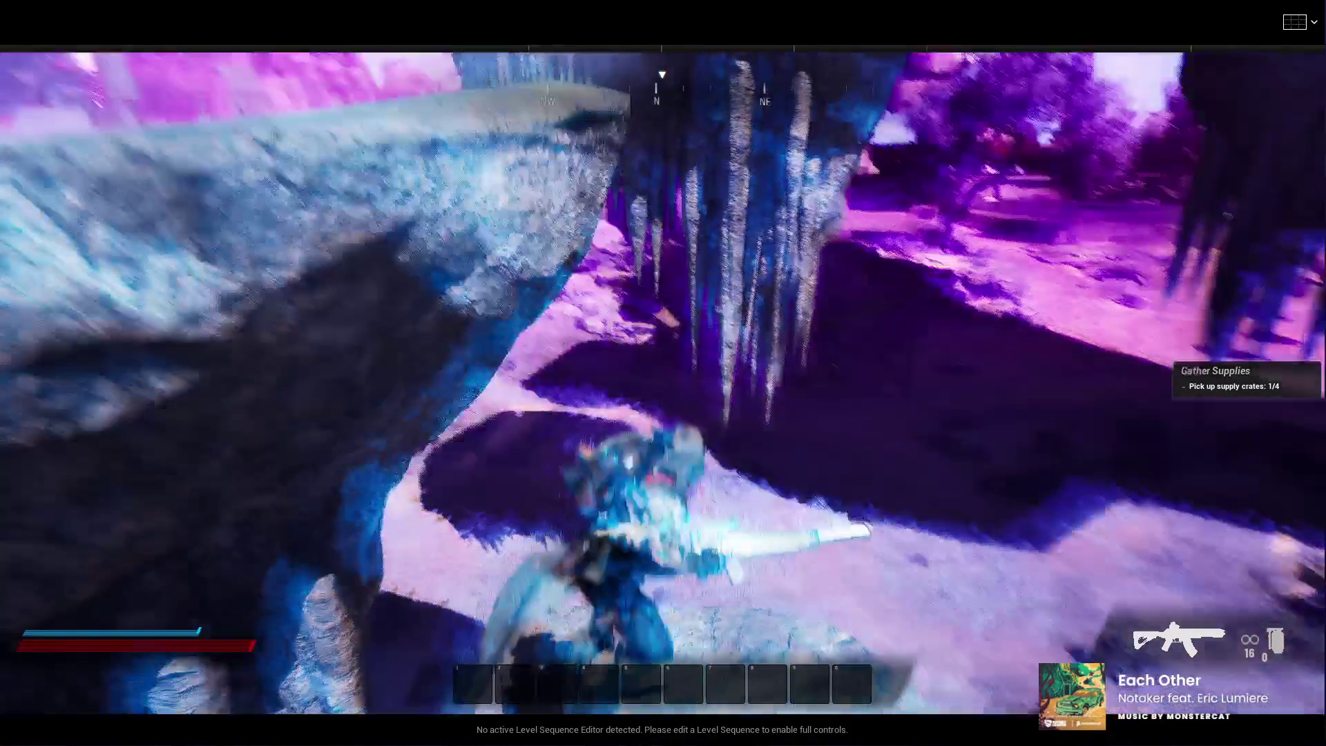
key(w)
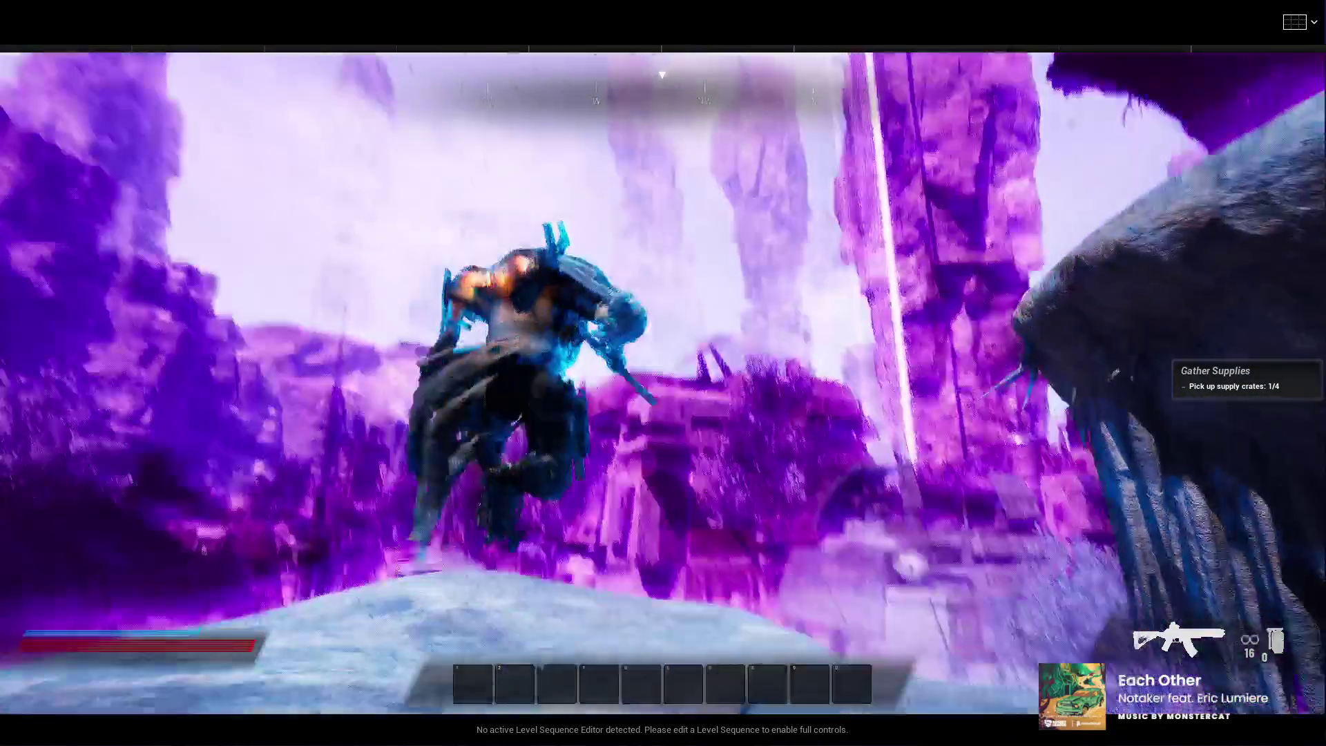
key(w)
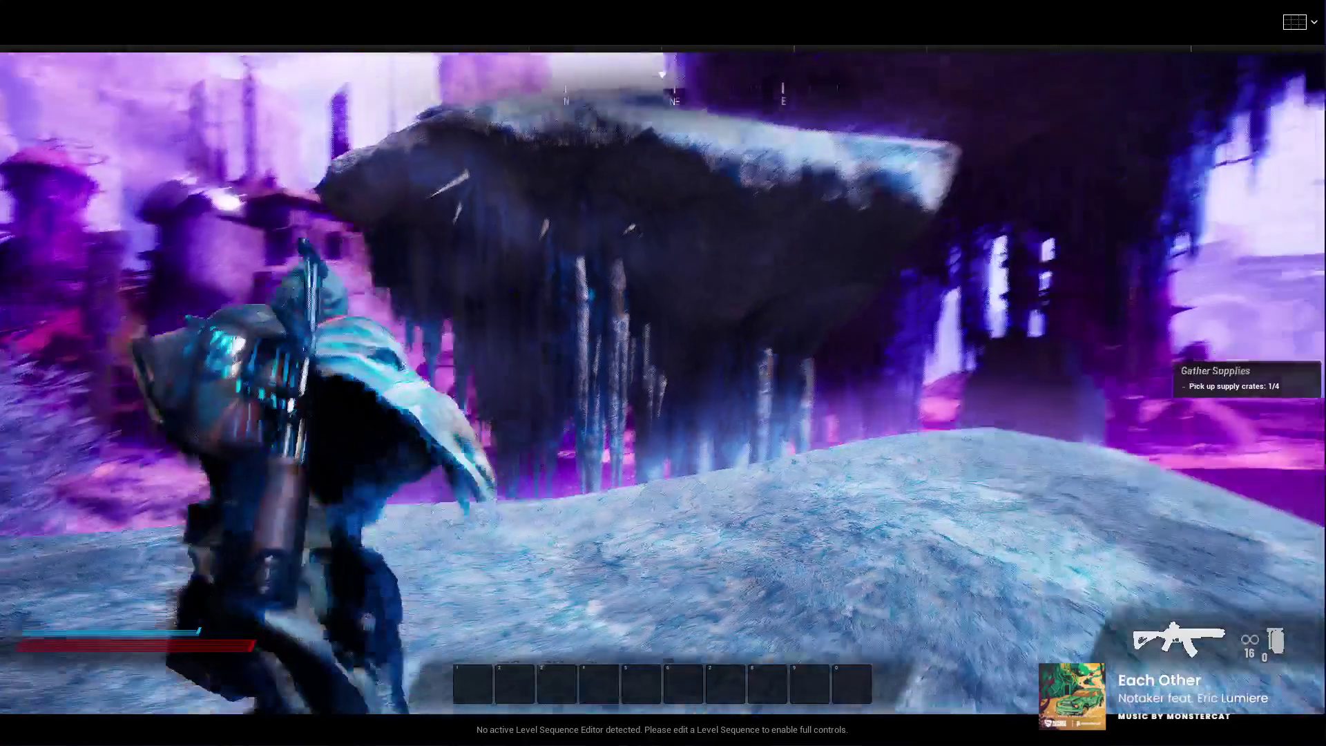
key(space)
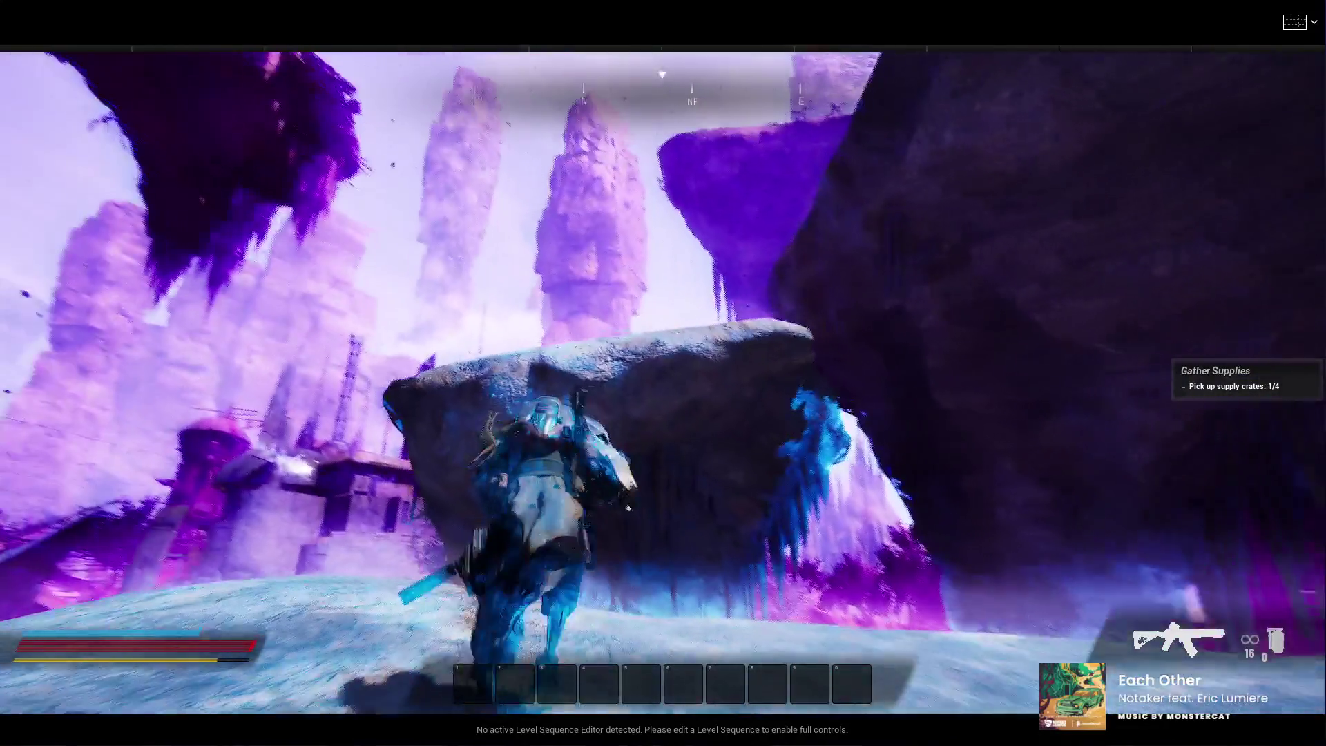
key(w)
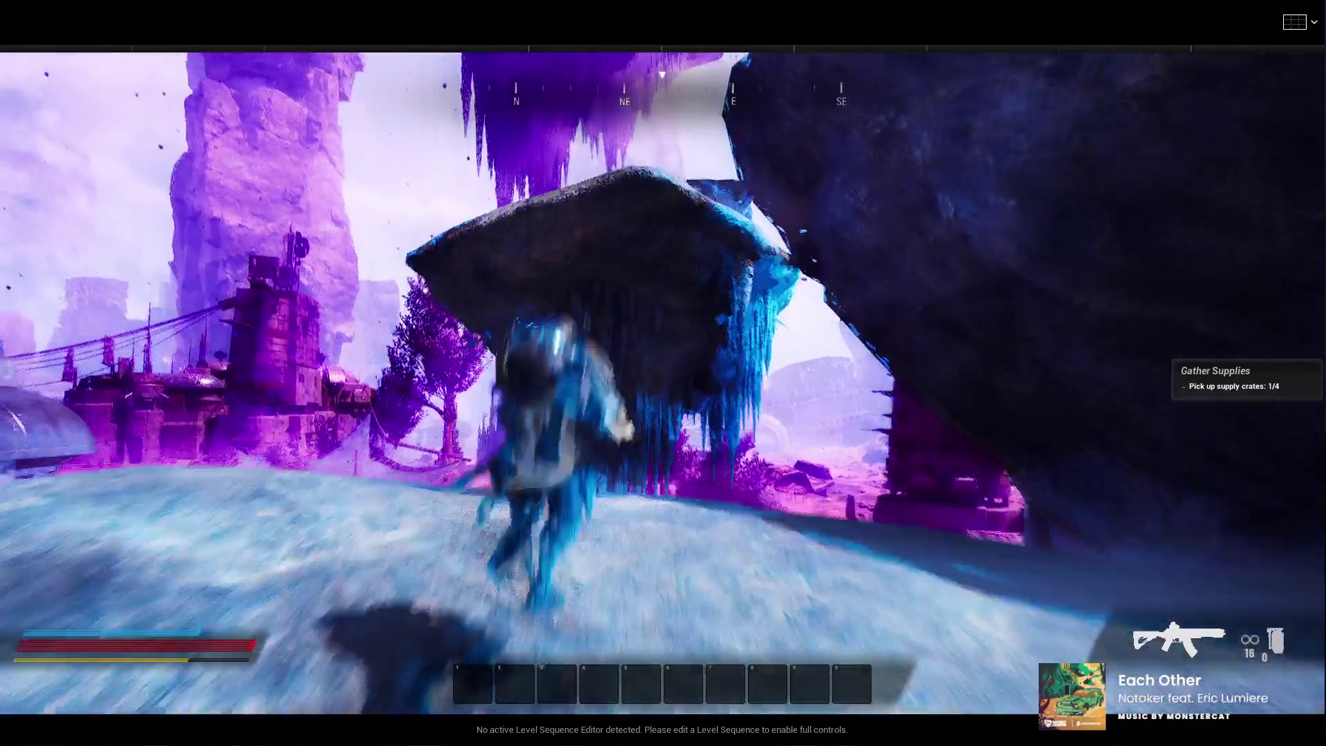
key(space)
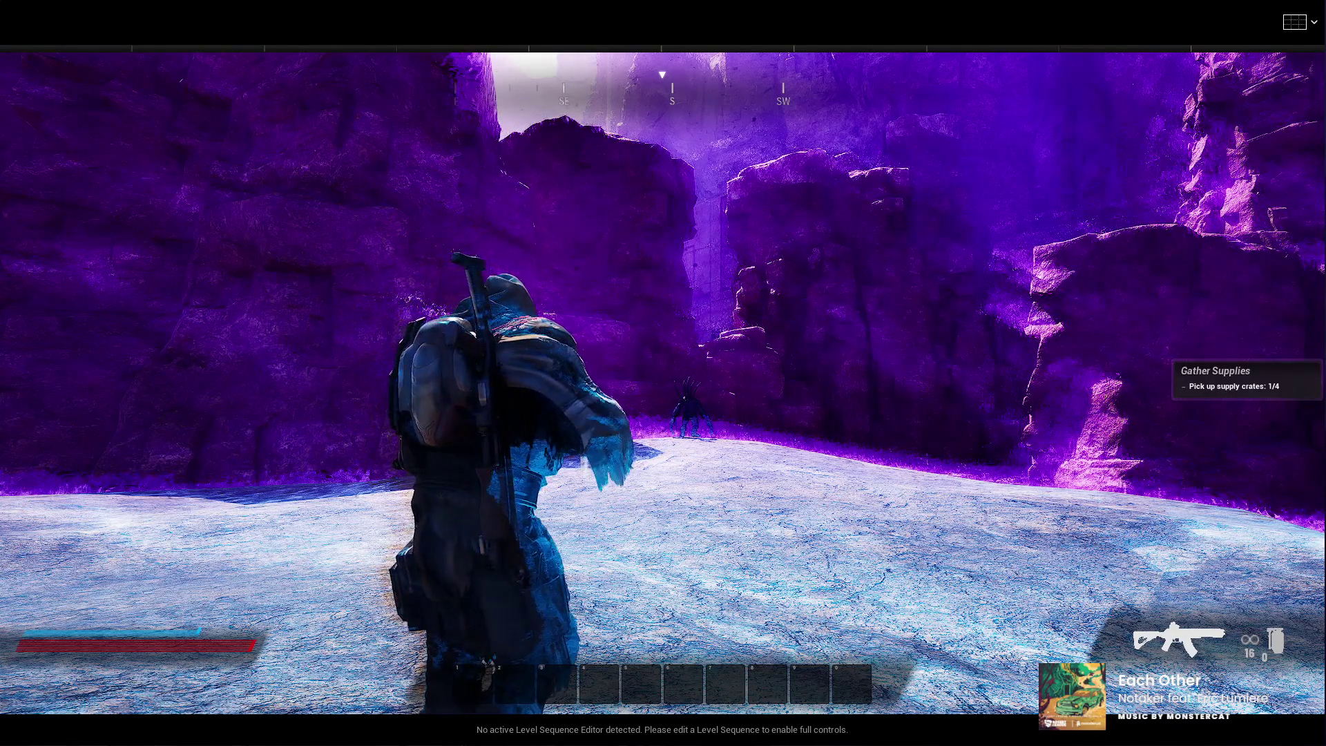
Run across the snow toward the enemy and reload the shotgun
key(w)
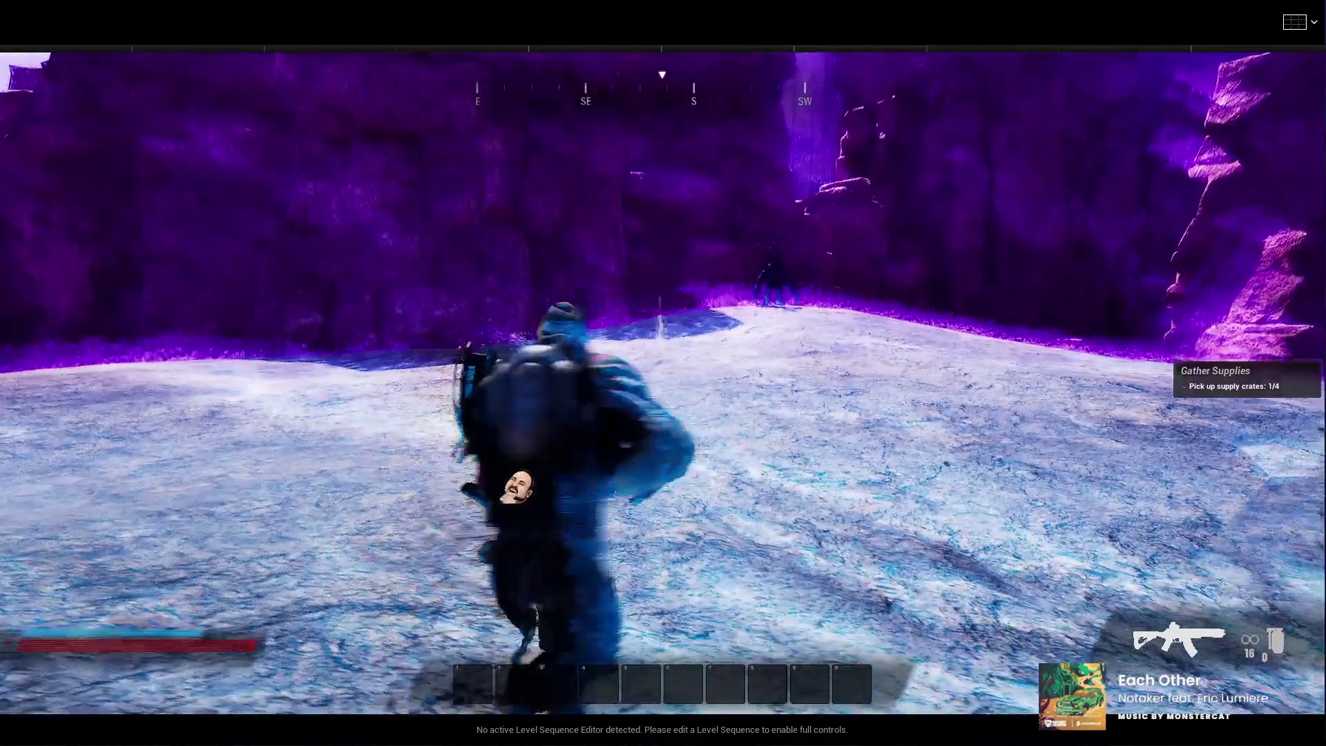
key(w)
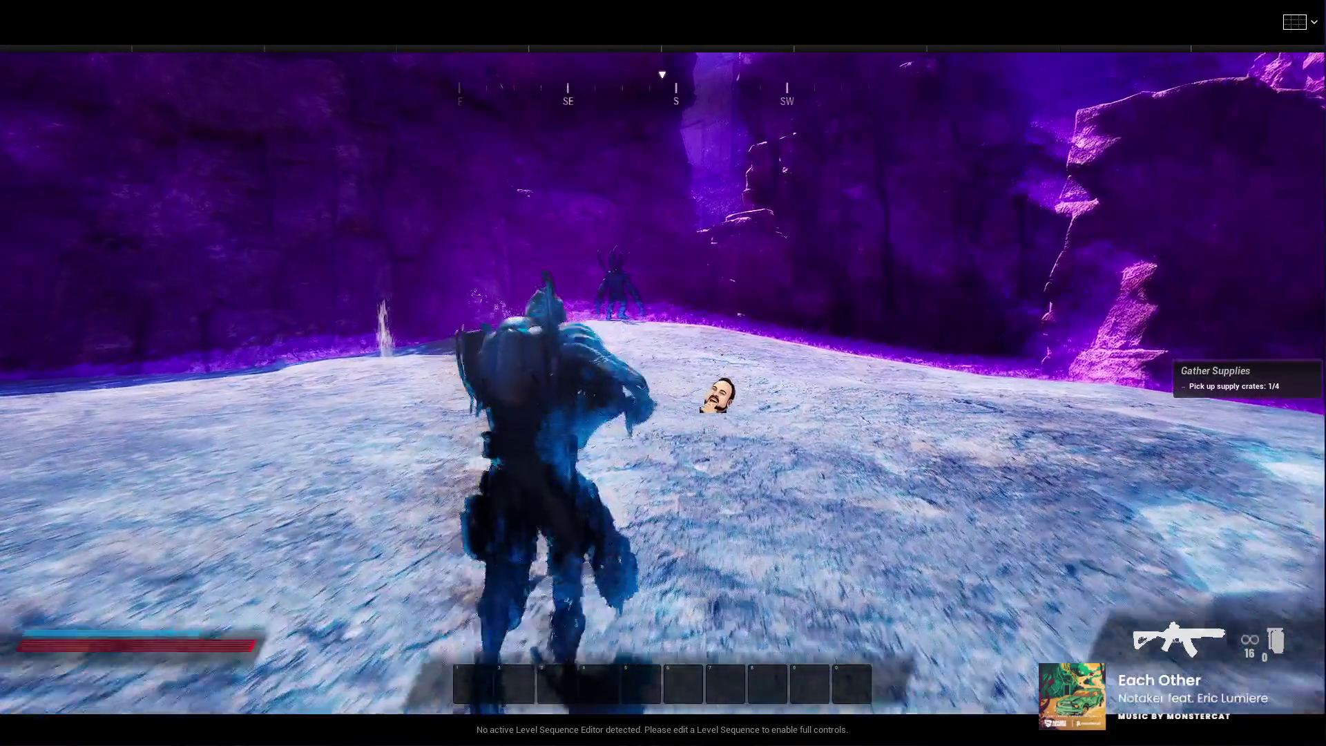
key(w)
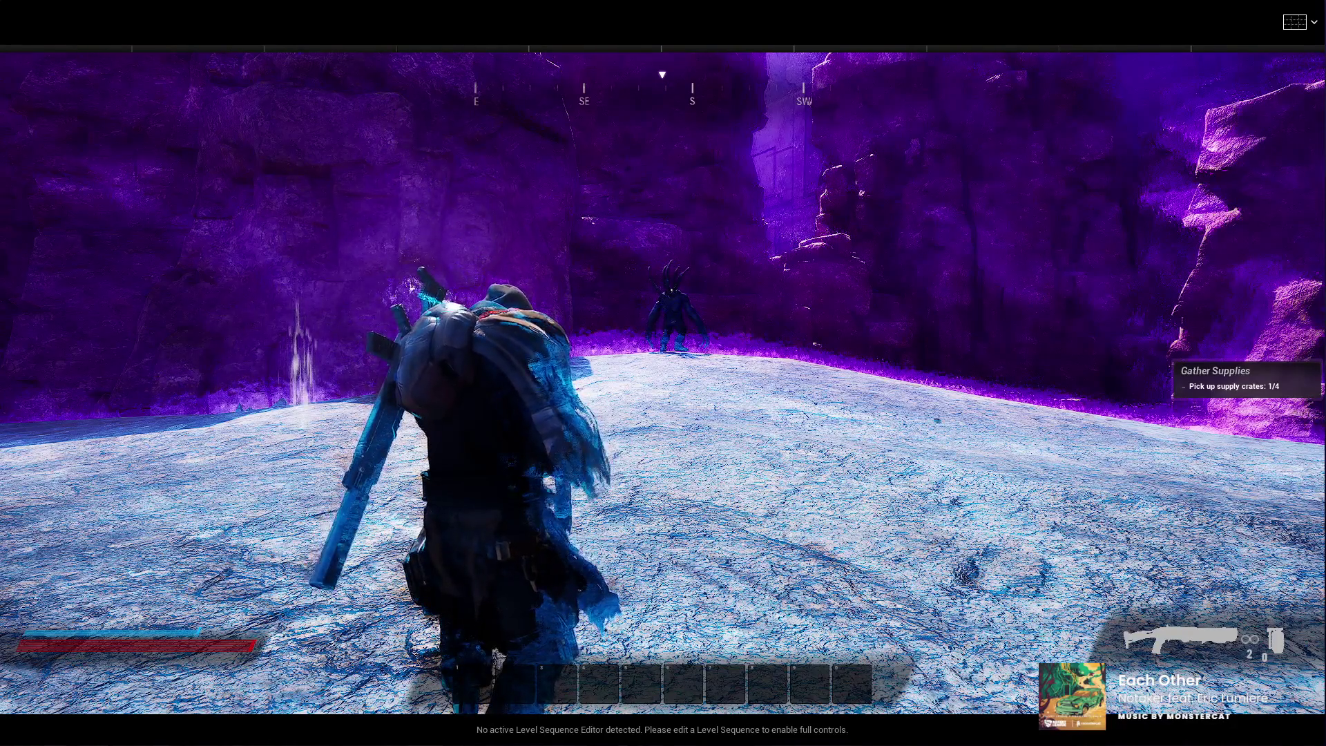
key(r)
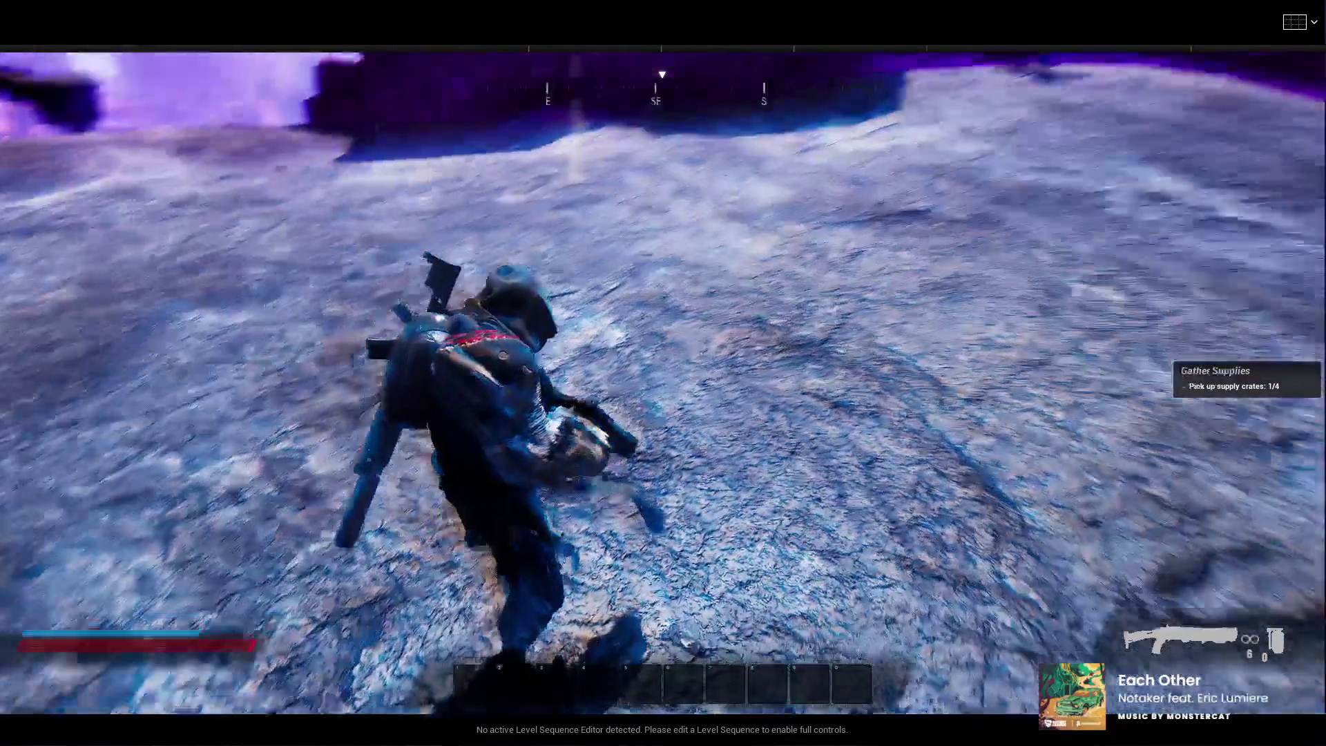
key(w)
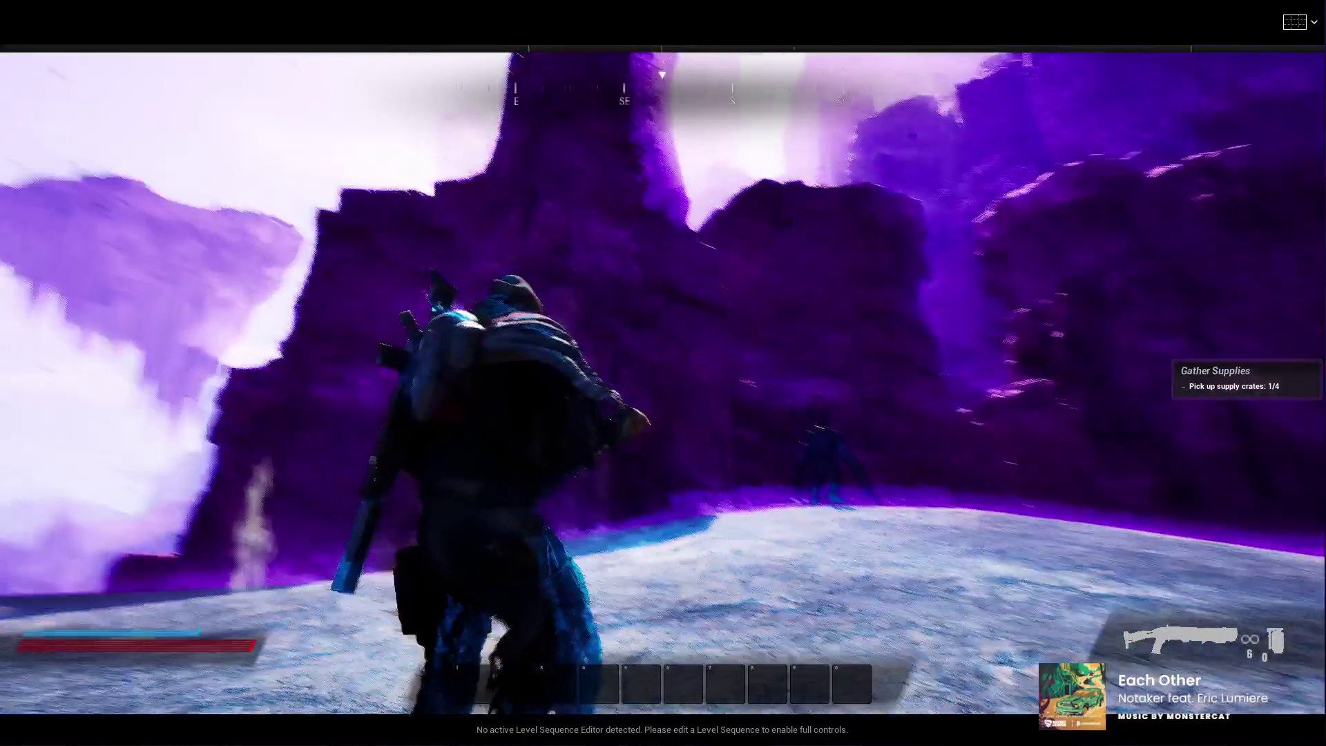
Head toward the creature on the plateau, then end the play session and fly between the crates
key(w)
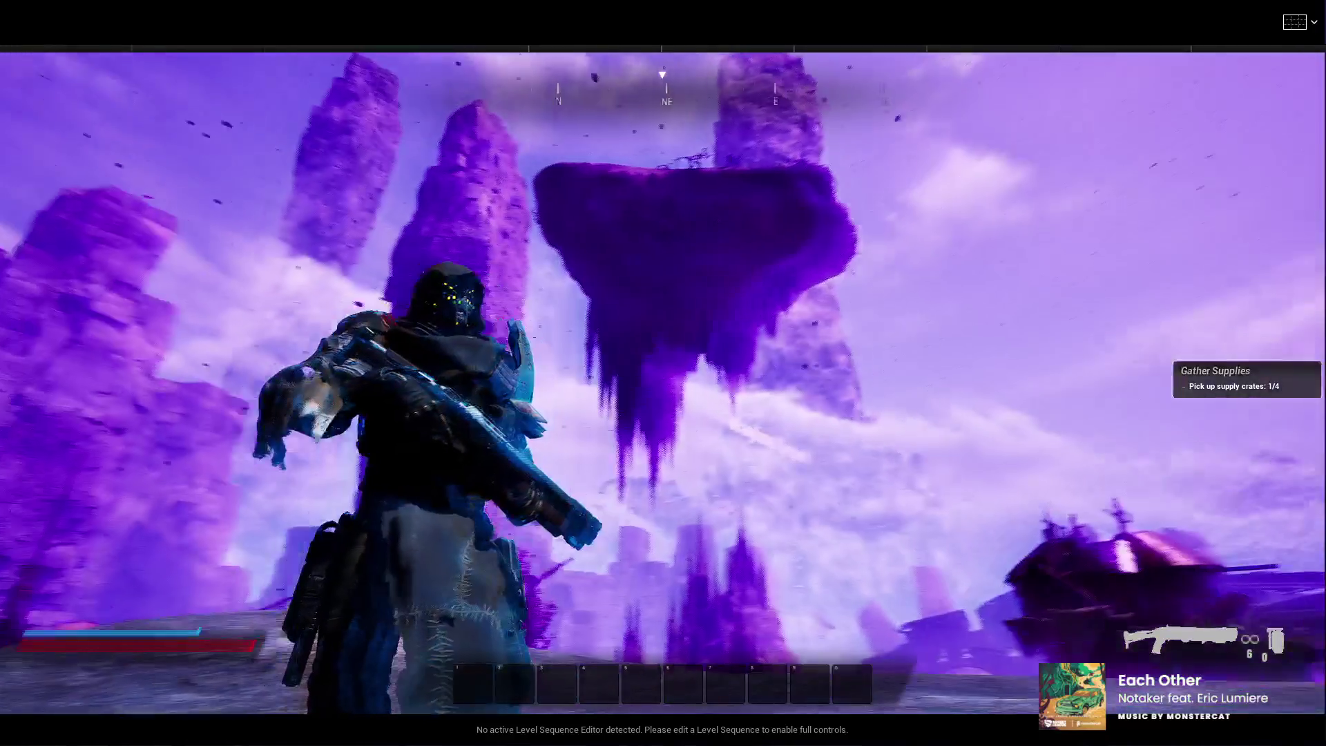
key(w)
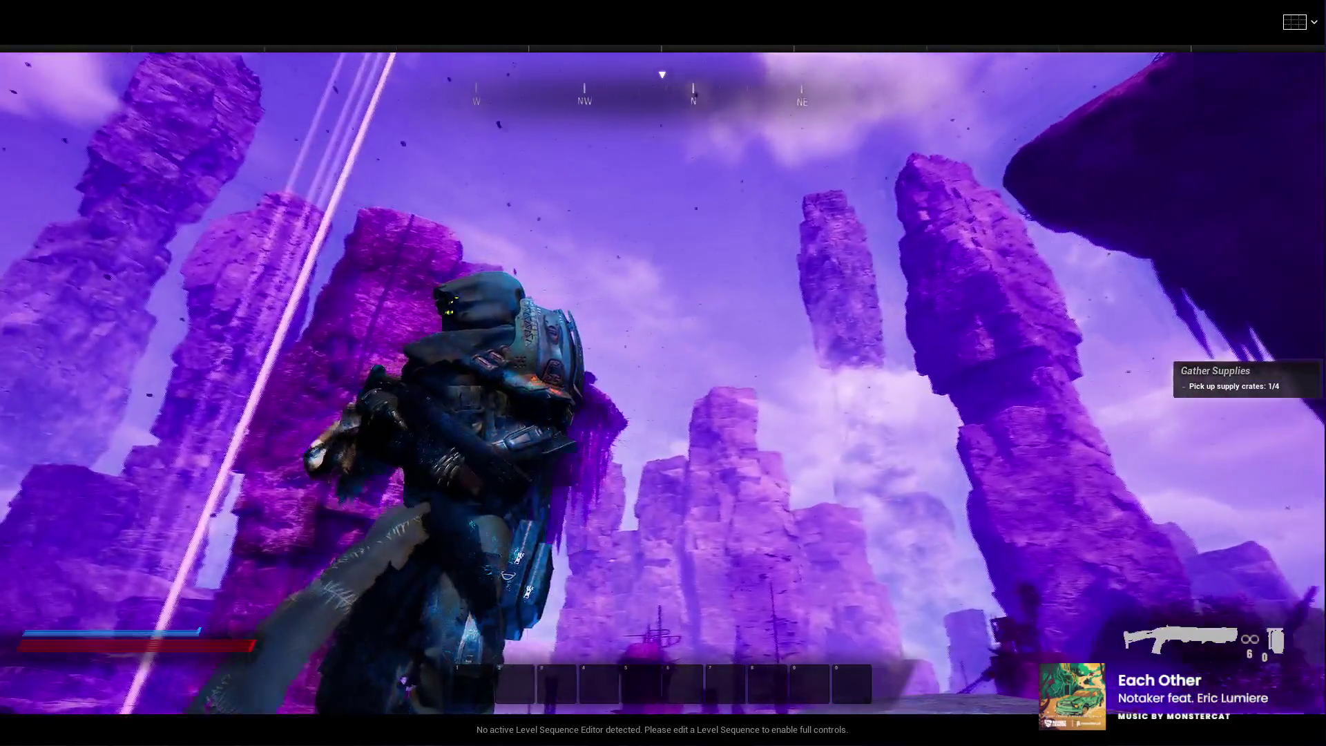
key(w)
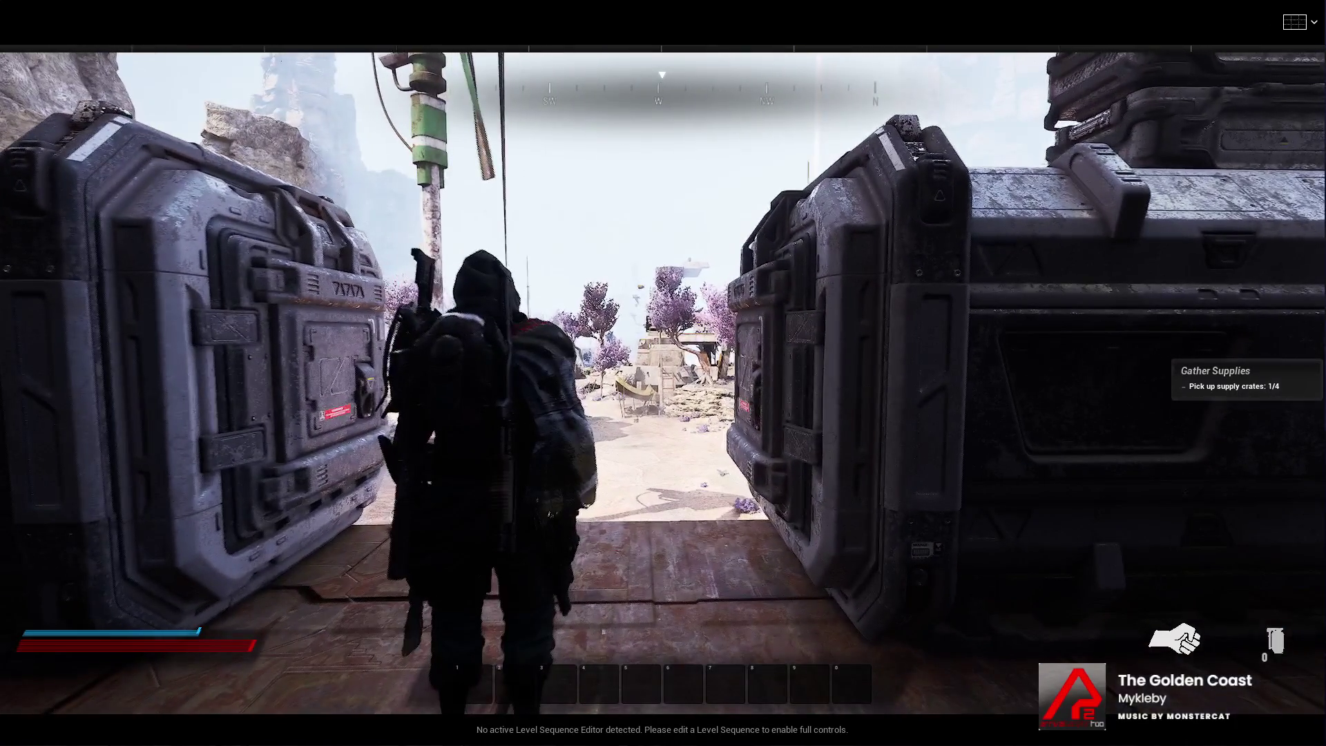
key(Escape)
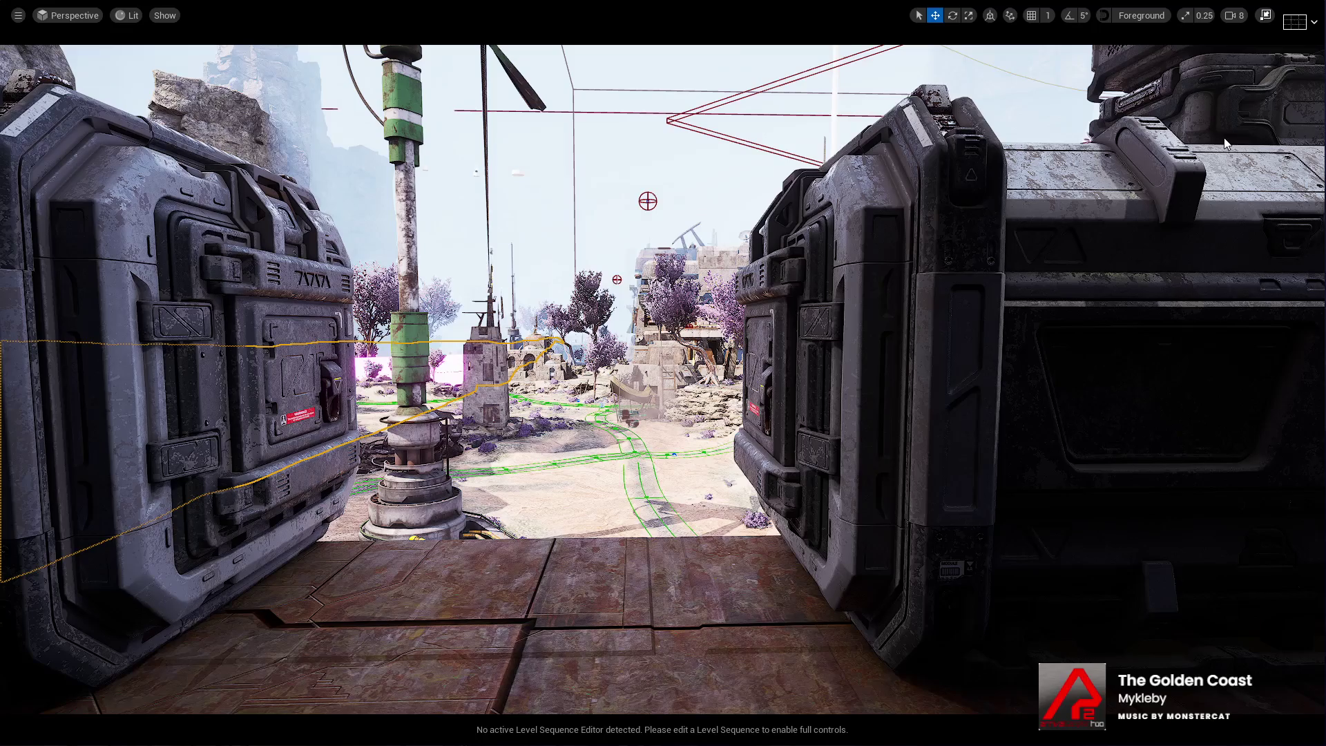
key(w)
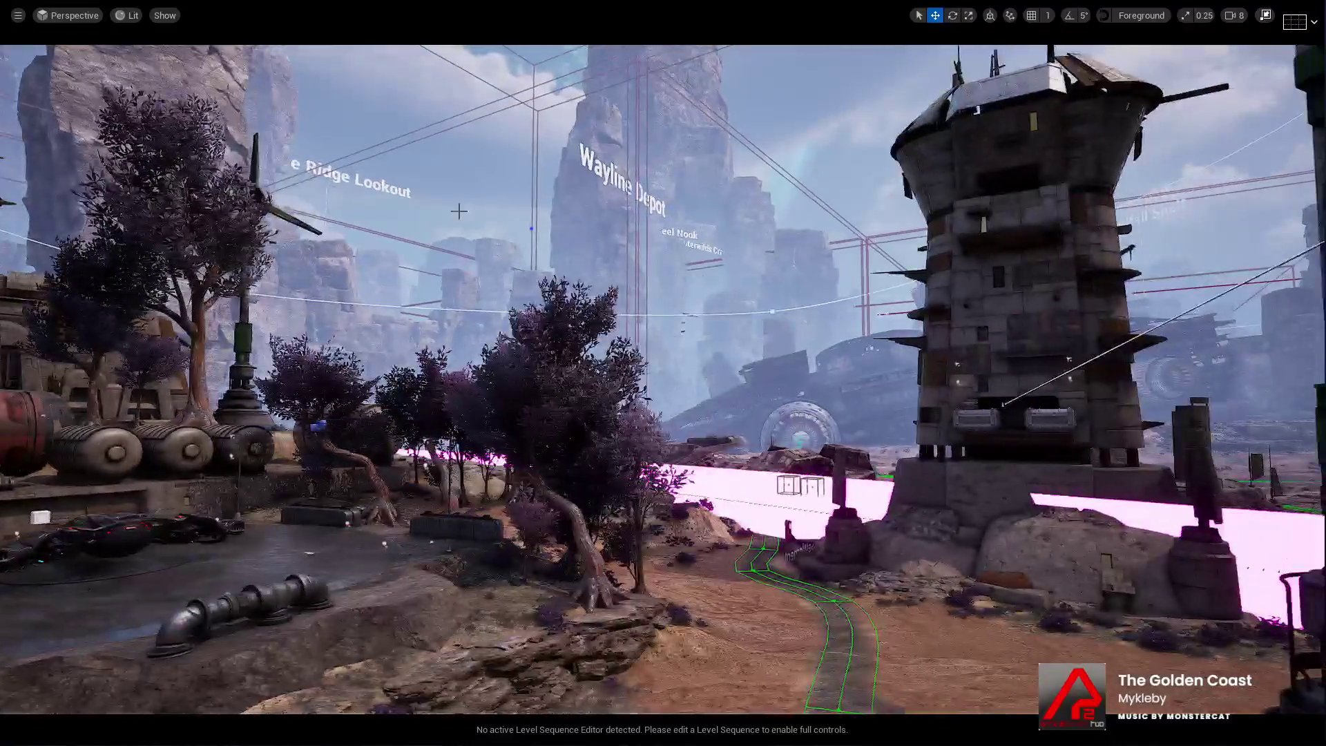
Exit the maximized viewport to bring back the full editor layout
click(1270, 15)
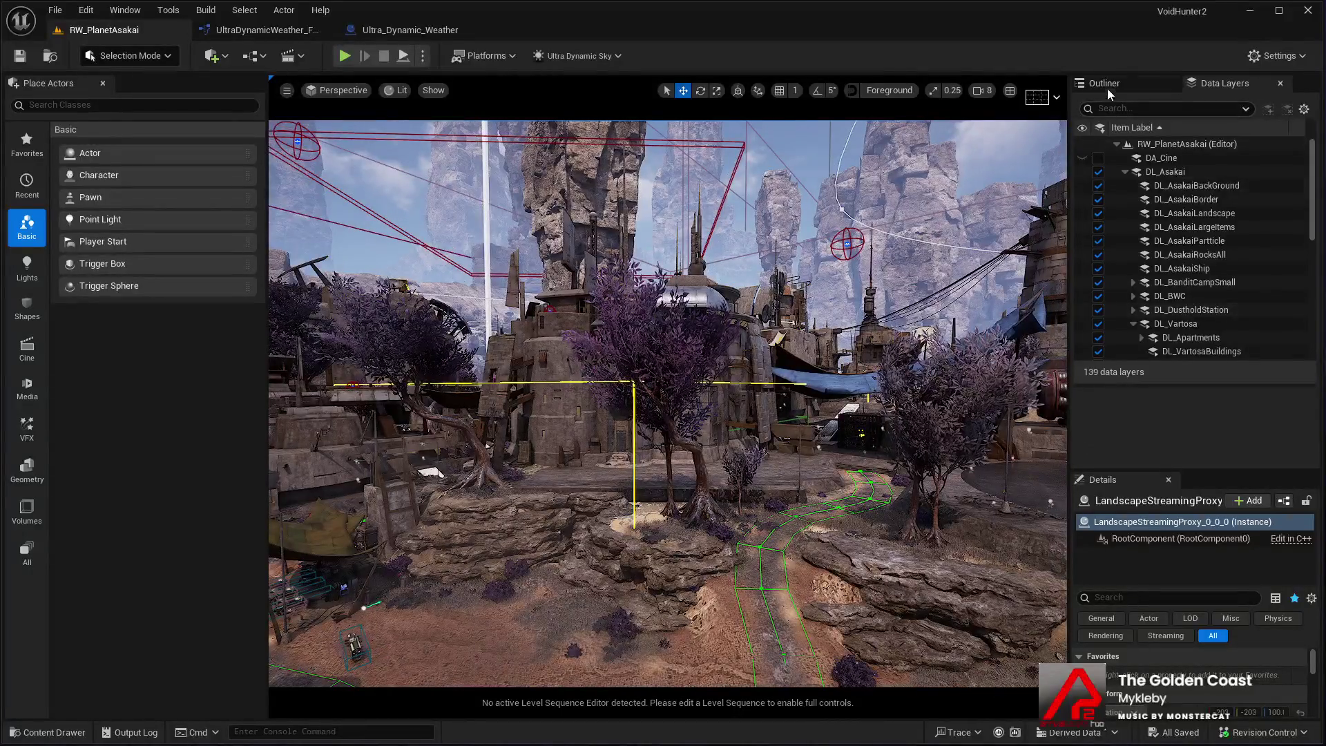
In the Outliner, collapse the Void folder, jump to DroneENG, and preview the VEYL shop in game view
click(1105, 84)
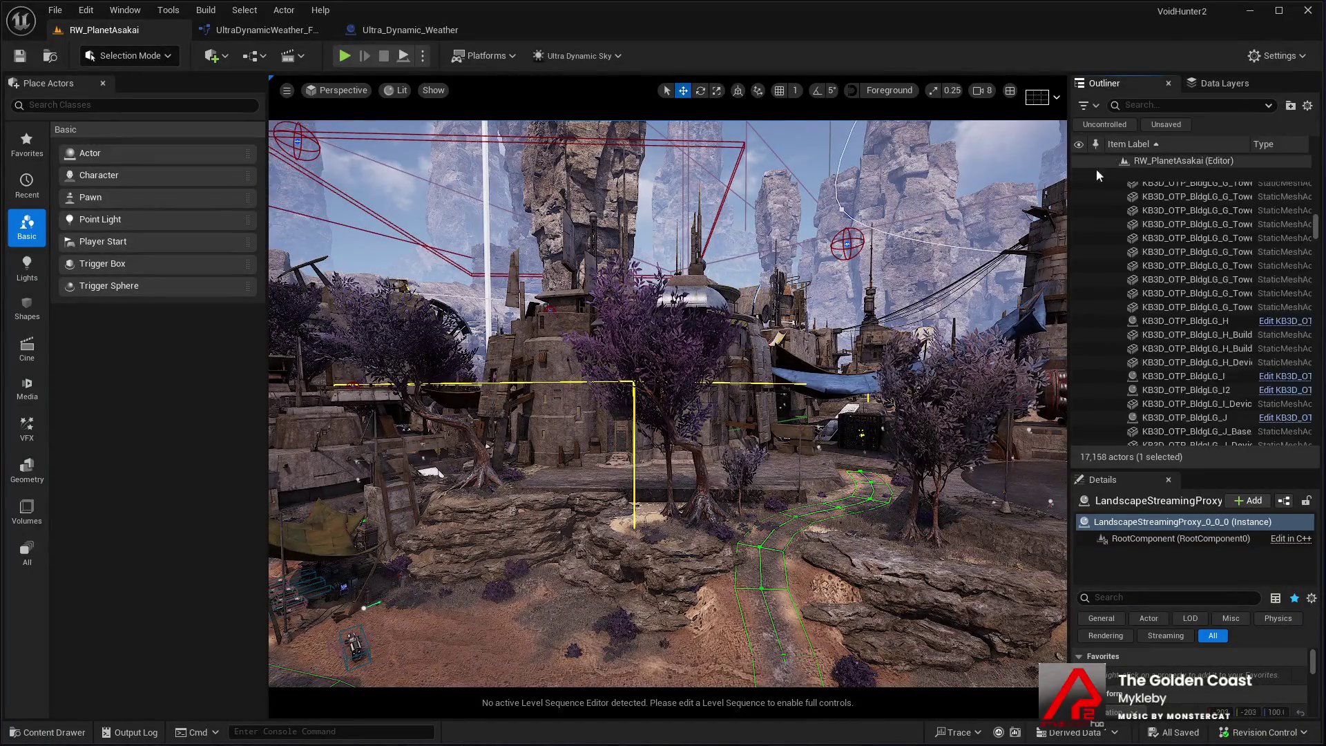
scroll(1318, 193, up, 3)
scroll(1318, 193, up, 10)
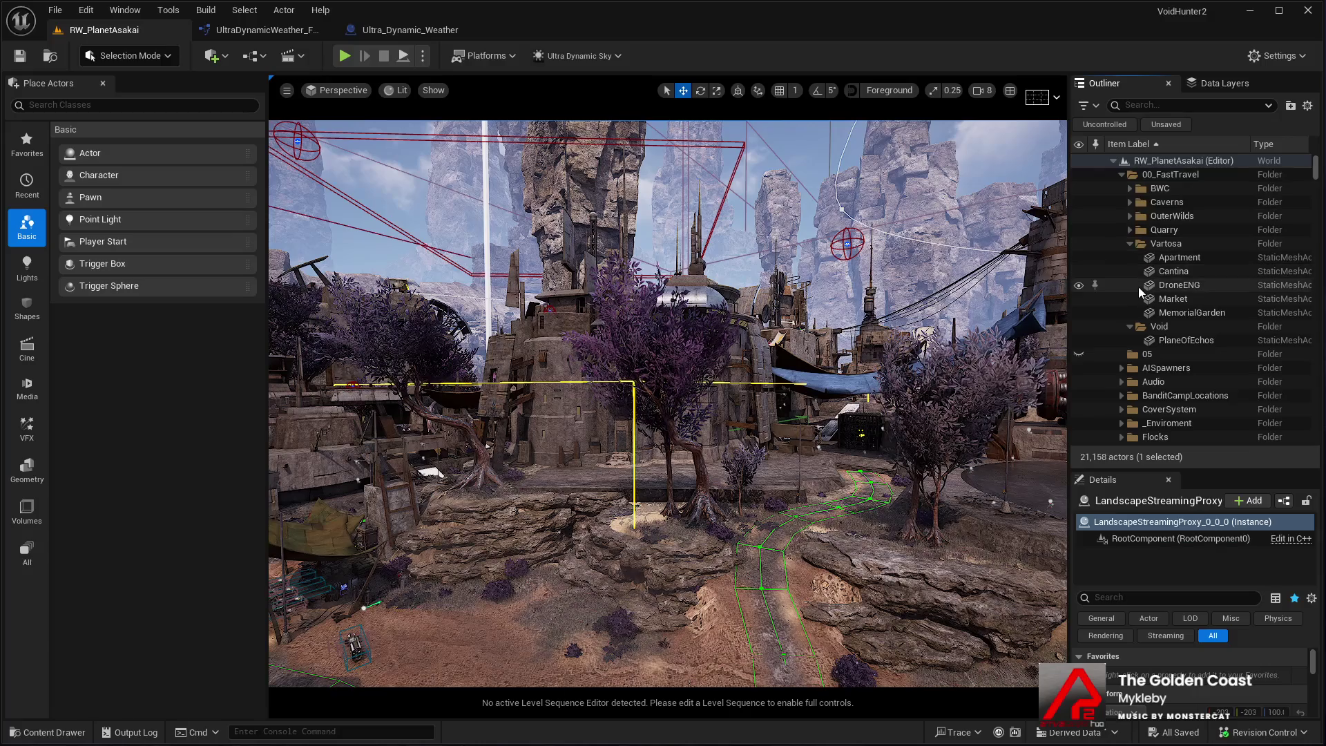
click(1129, 326)
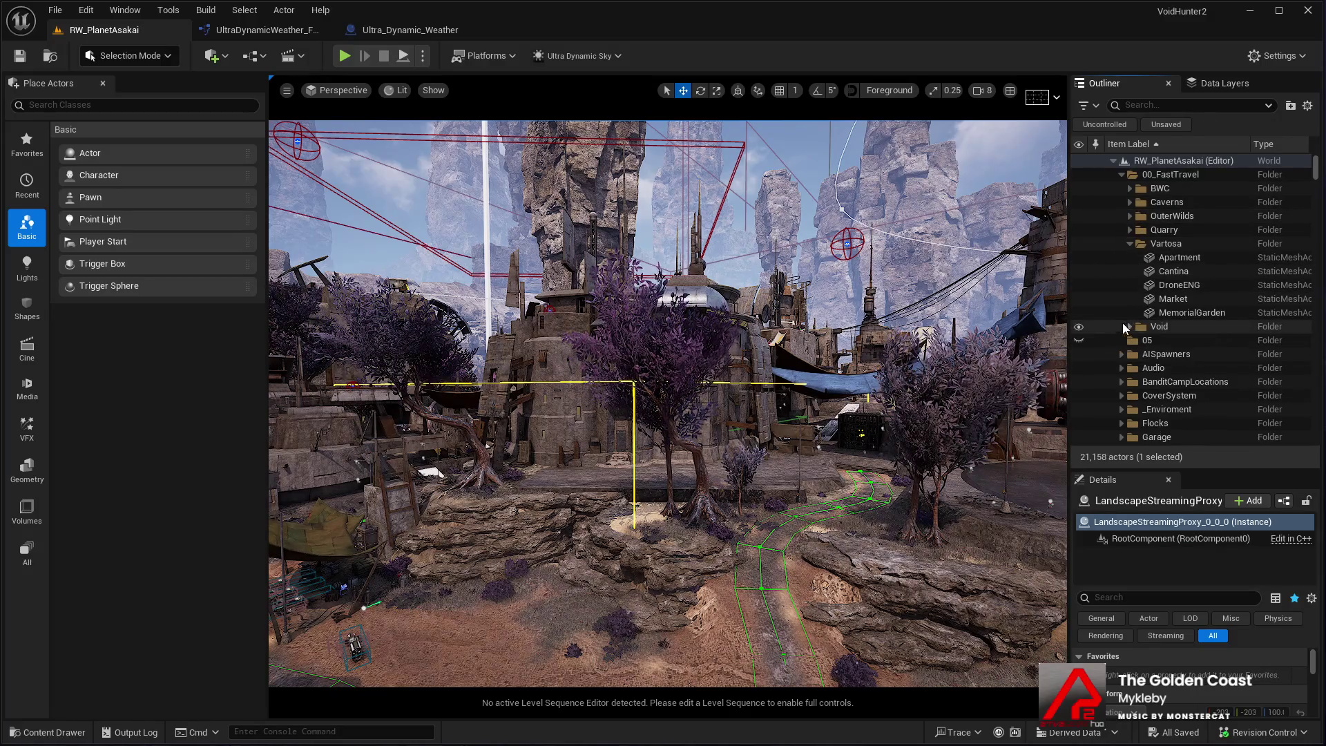
double_click(1166, 286)
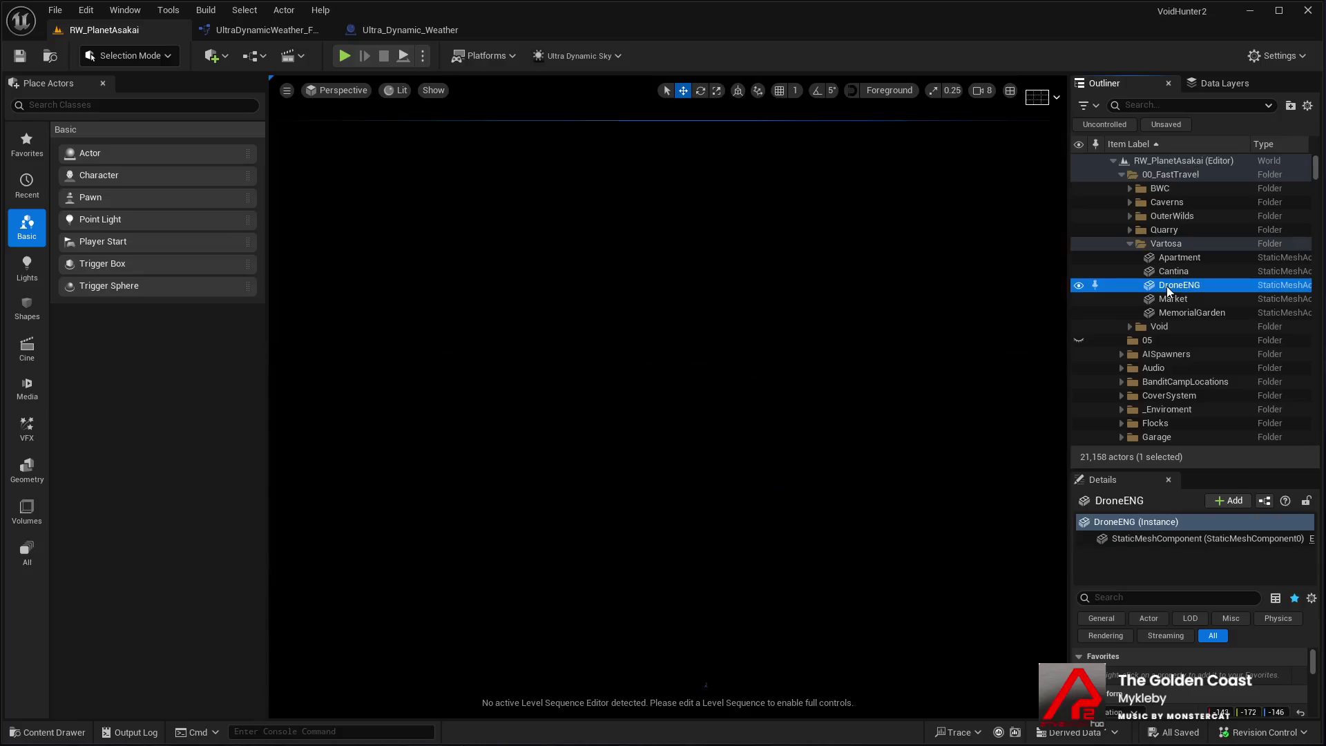
drag(652, 351, 497, 373)
key(g)
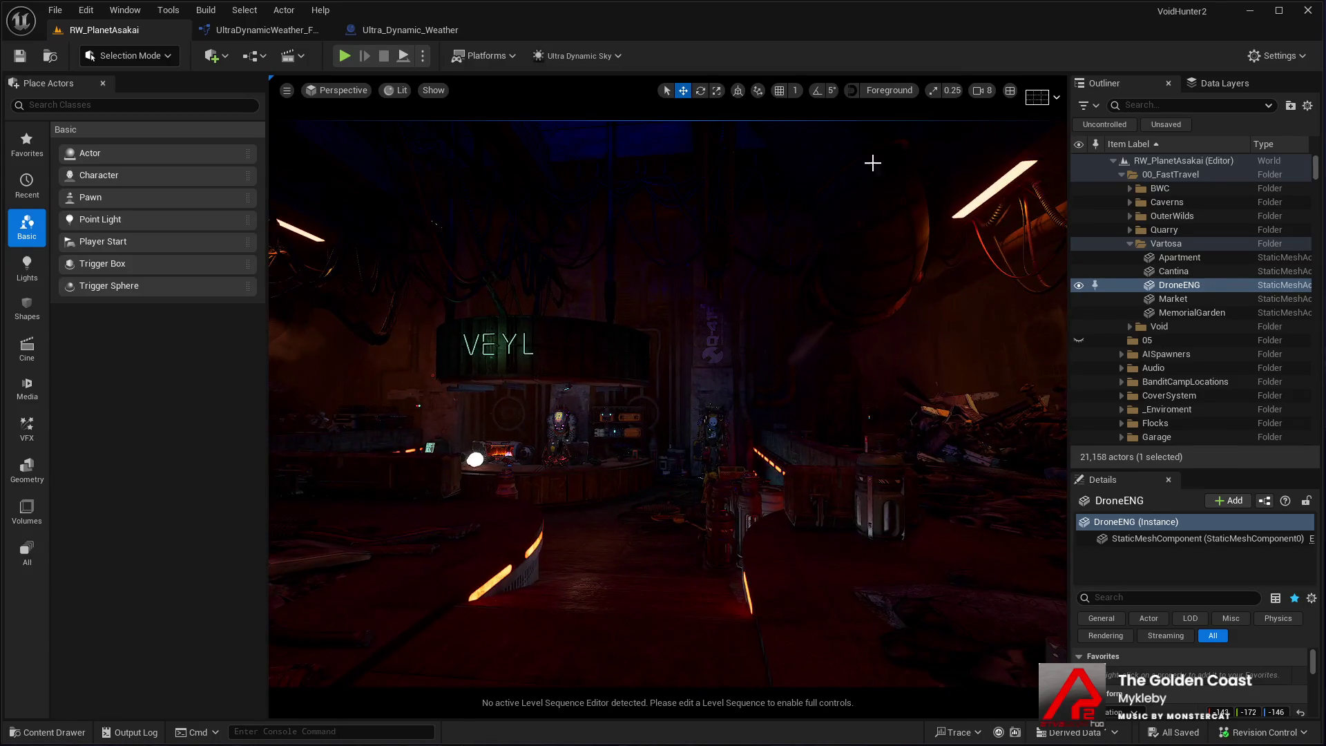
scroll(982, 103, down, 7)
mouse_move(871, 123)
mouse_down()
mouse_move(829, 149)
mouse_move(870, 140)
mouse_up()
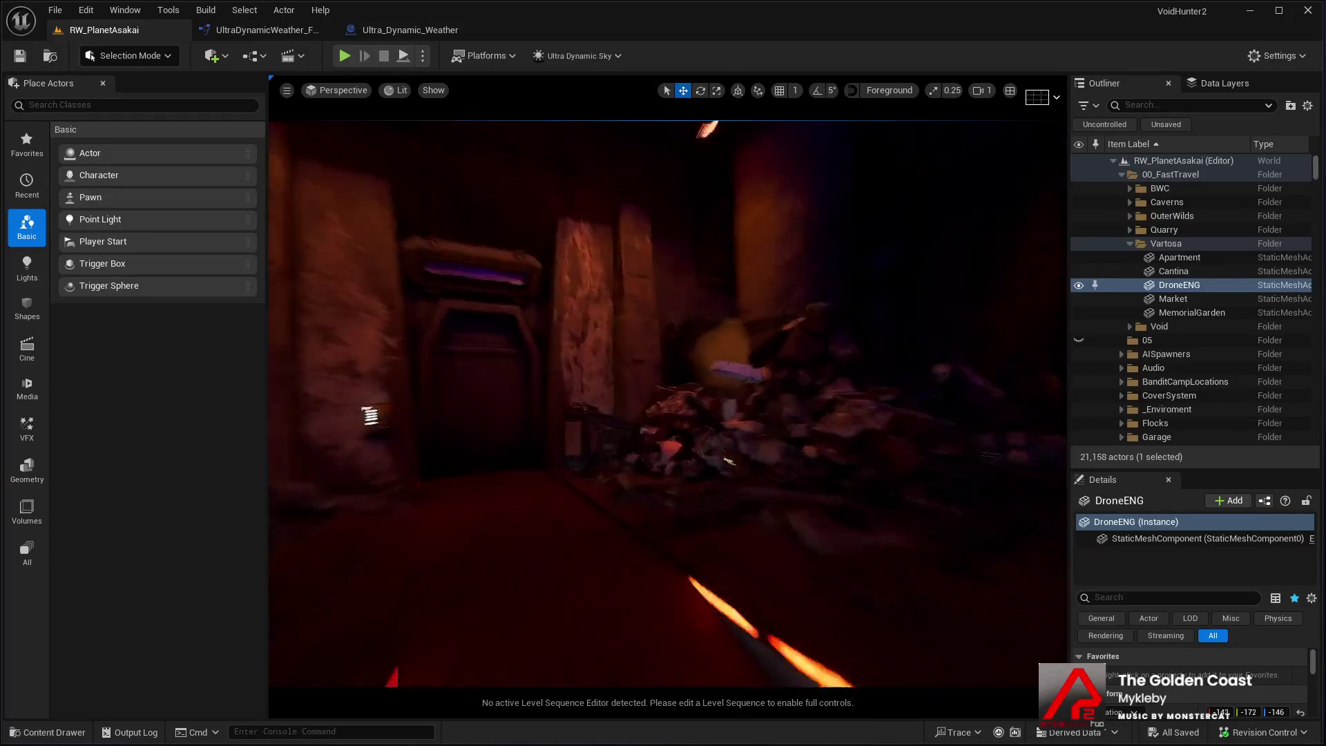
Fly to the Cantina and then into the Apartment interior, and show the Data Layers list
double_click(1103, 271)
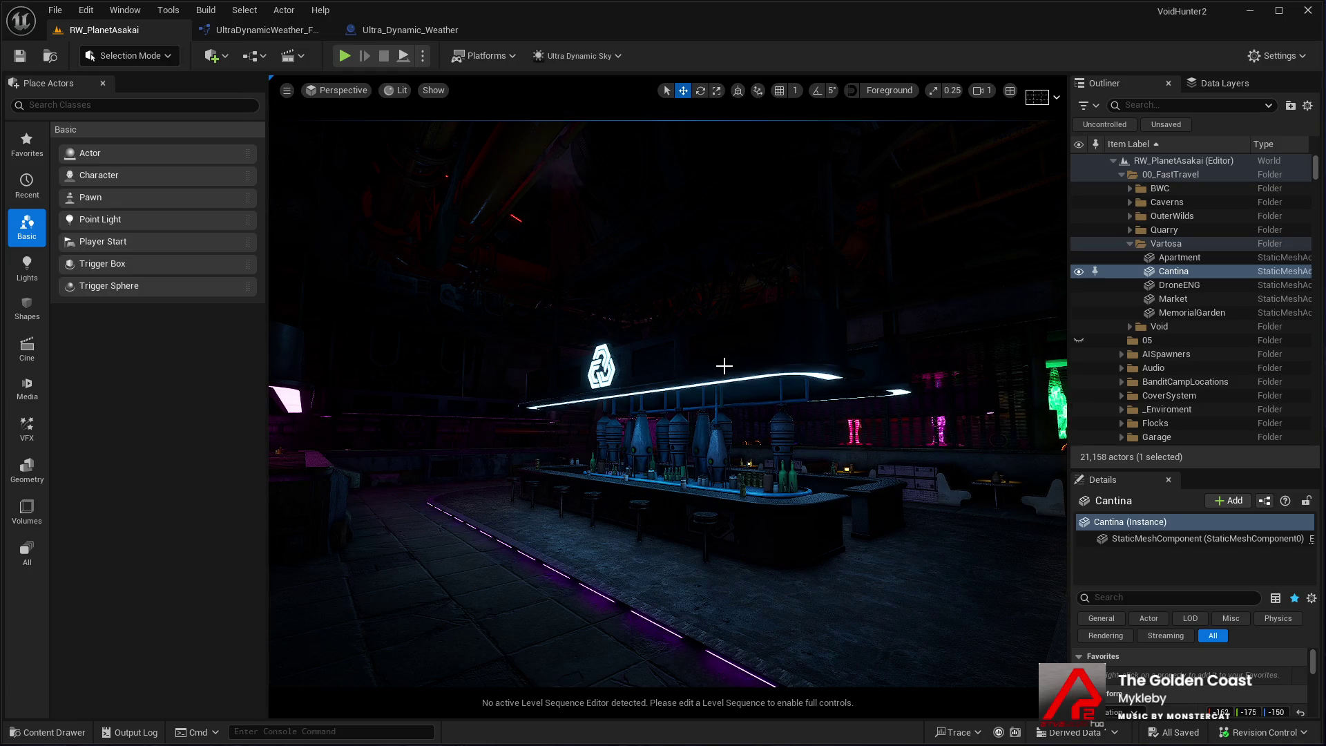
drag(361, 518, 361, 518)
double_click(1179, 257)
drag(854, 315, 854, 315)
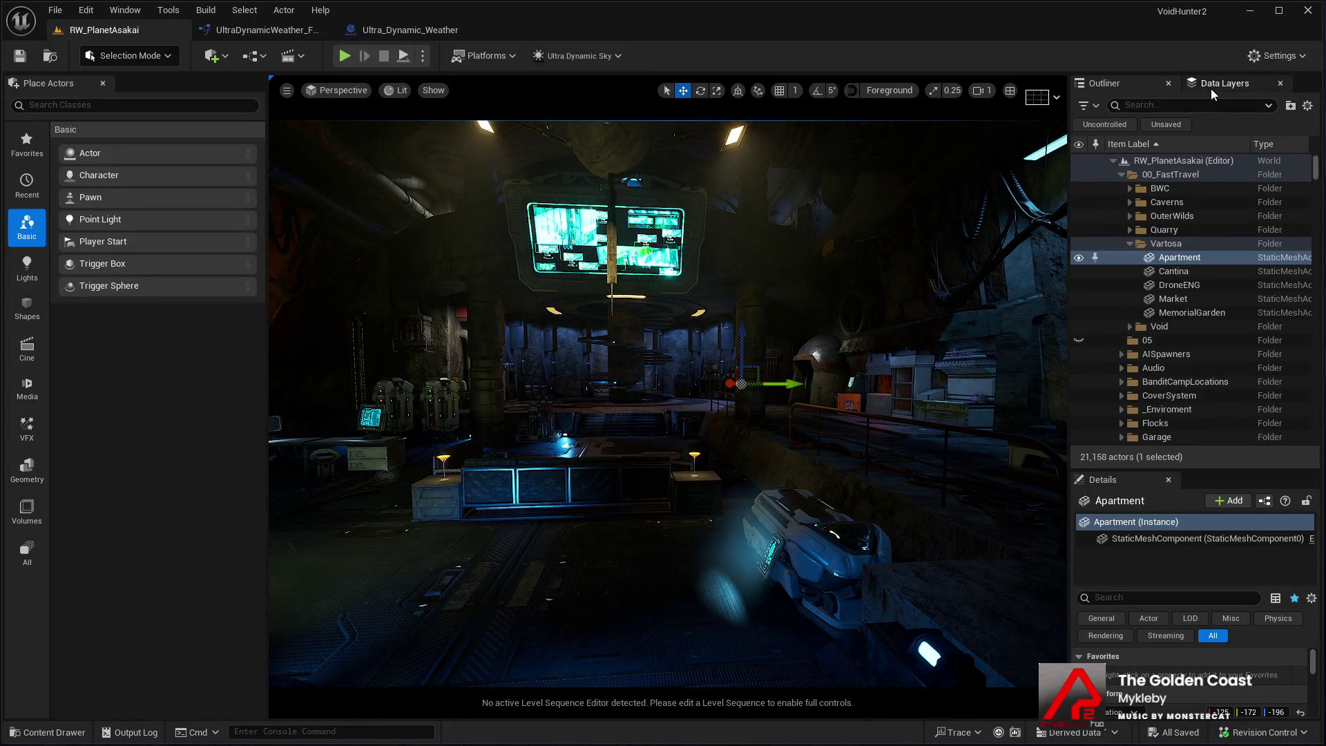
click(1211, 88)
scroll(1147, 254, down, 3)
Expand DL_Apartments, unload DL_ApartmentTier05, load DL_ApartmentTier01, and select the mattress in the bed area
click(1140, 210)
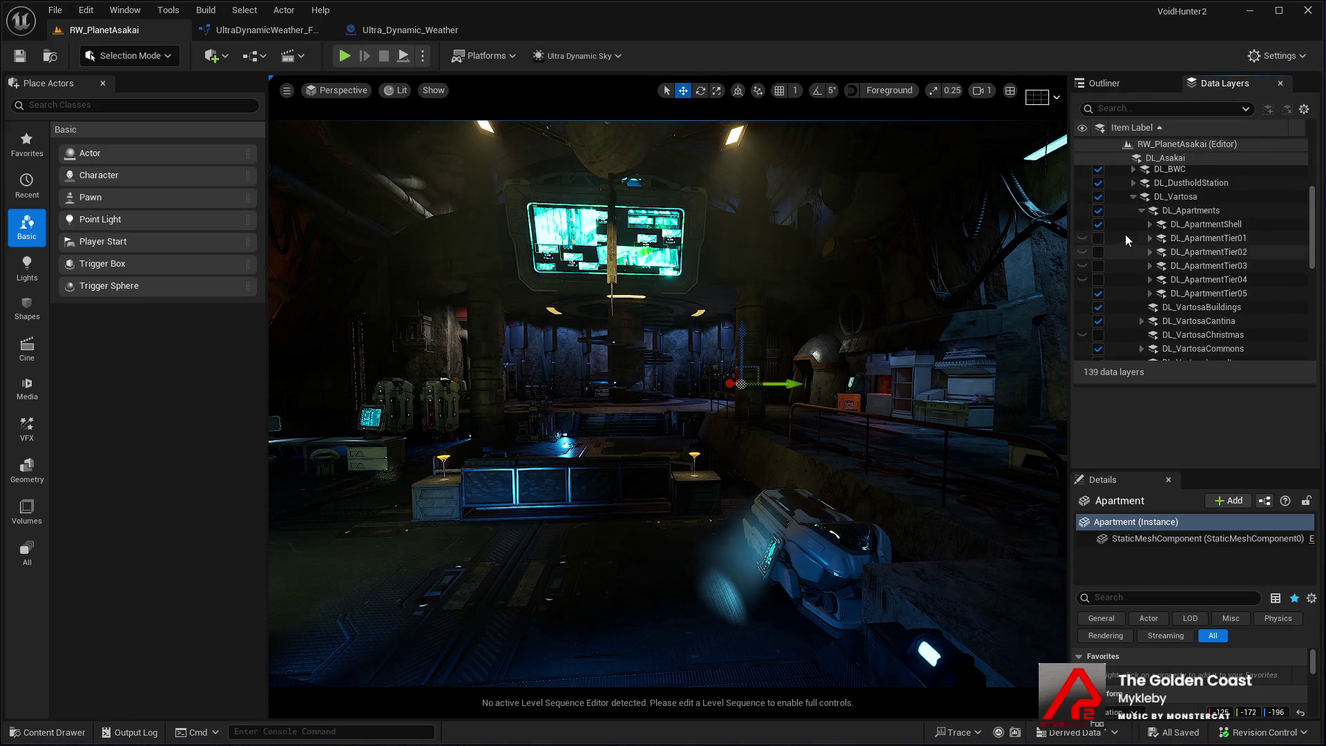
click(1099, 293)
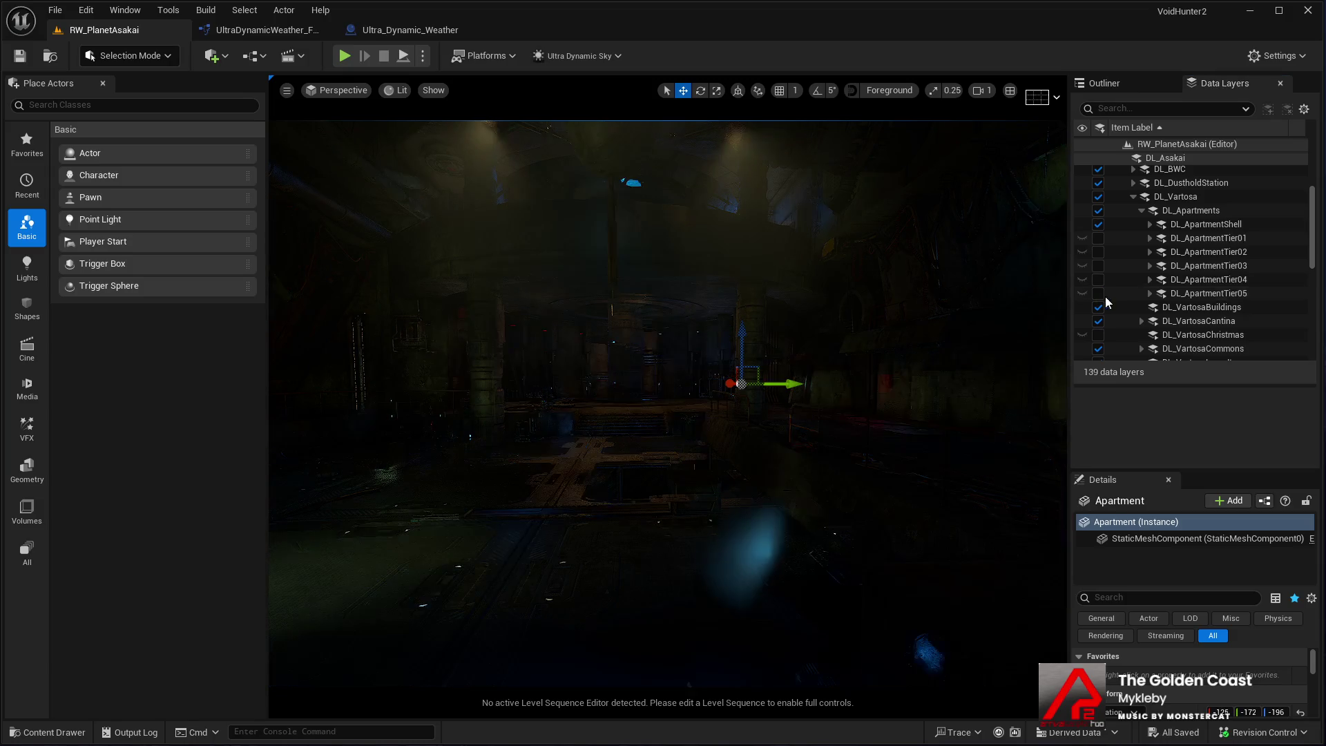
click(1097, 238)
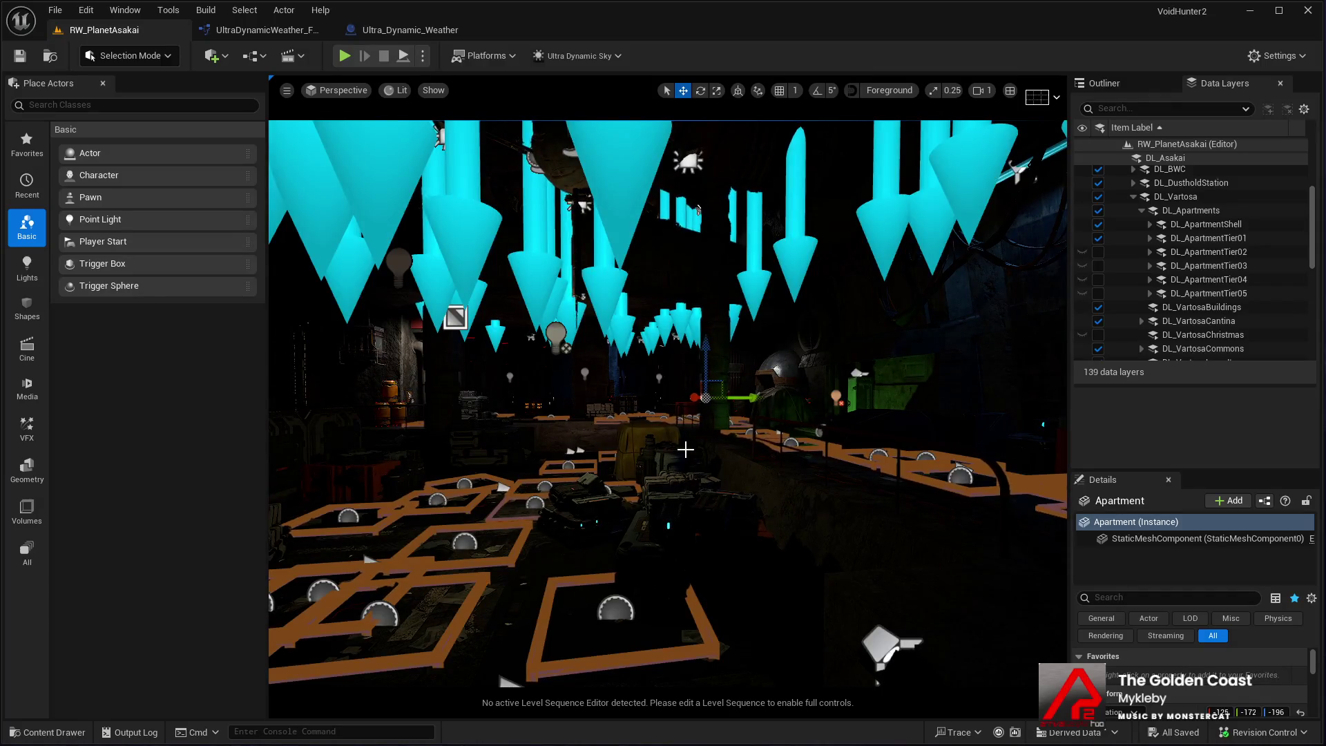
mouse_move(684, 450)
mouse_down()
mouse_move(659, 429)
mouse_move(690, 405)
mouse_move(683, 393)
mouse_move(647, 441)
mouse_up()
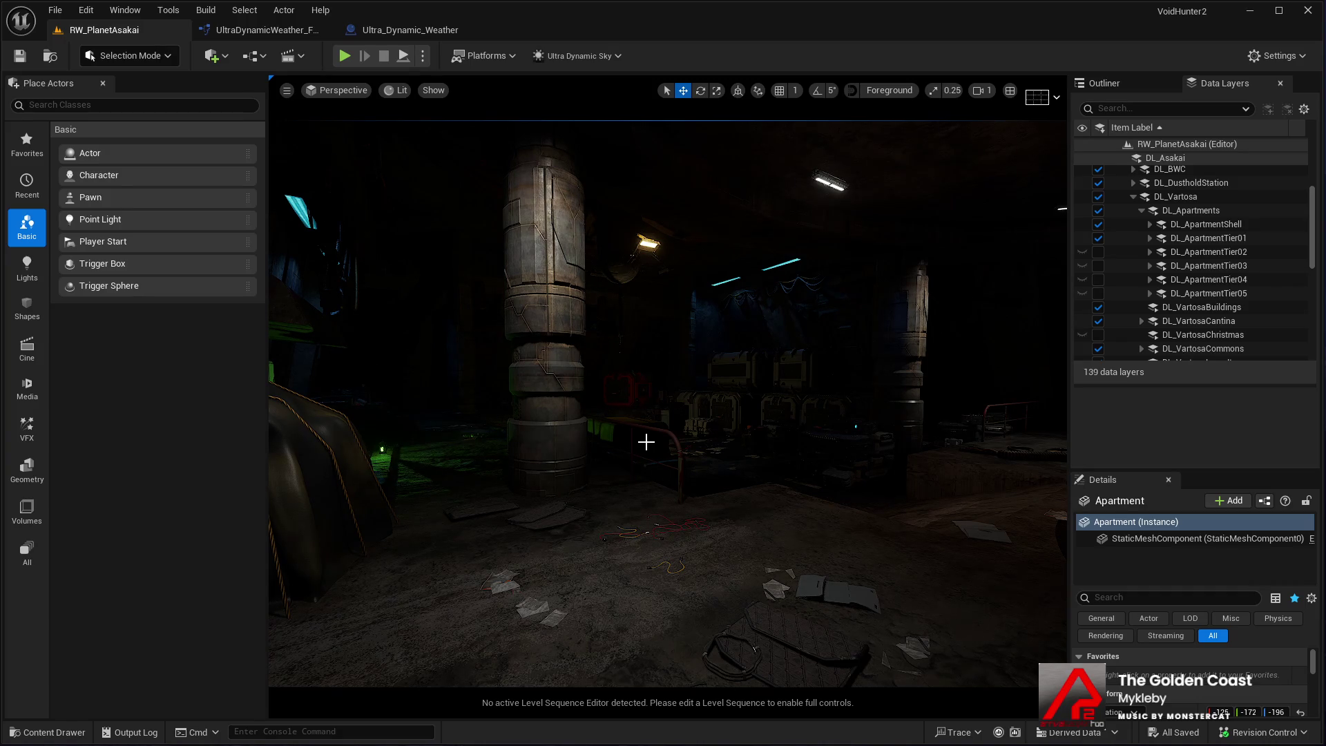
mouse_move(592, 468)
mouse_down()
mouse_move(586, 414)
mouse_move(622, 407)
mouse_move(622, 393)
mouse_move(616, 470)
mouse_up()
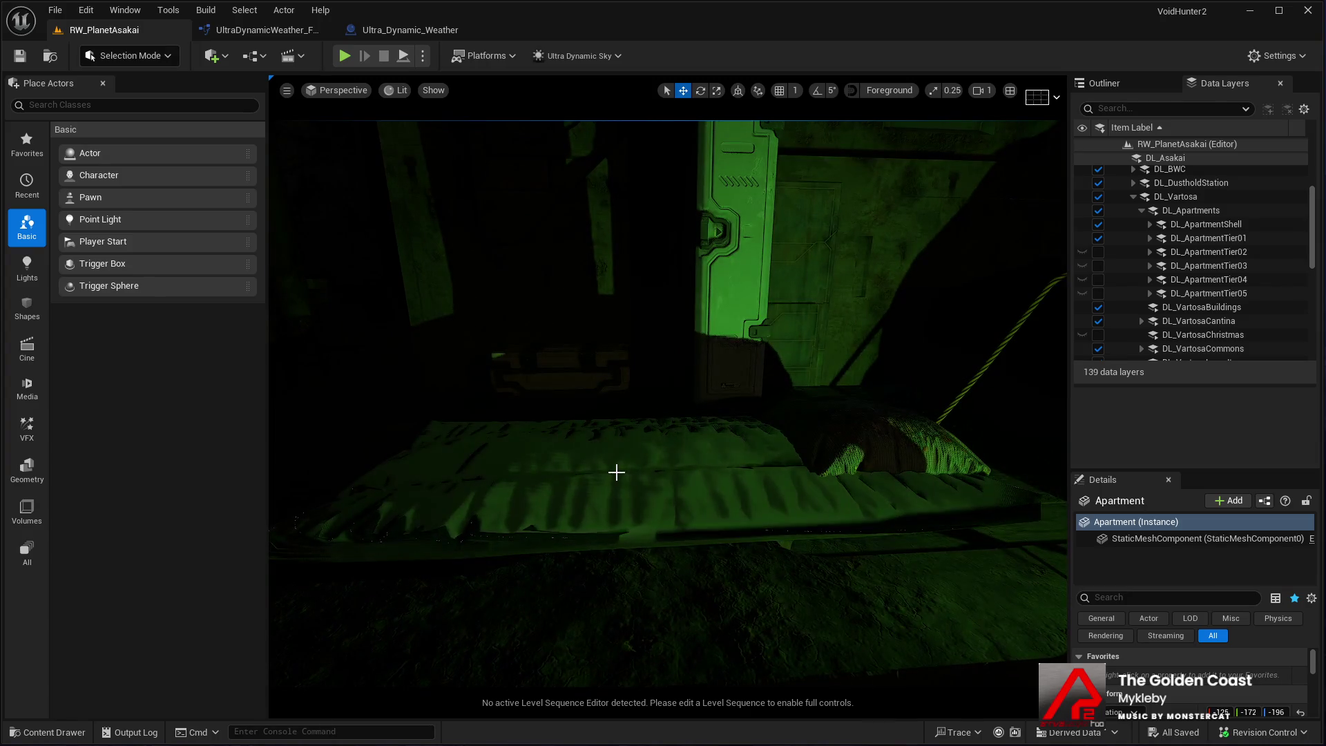
click(667, 489)
Check the data layers of the locker BP_Locker3, container BP_ContainerBox11 and mattress, then exit game view
click(734, 301)
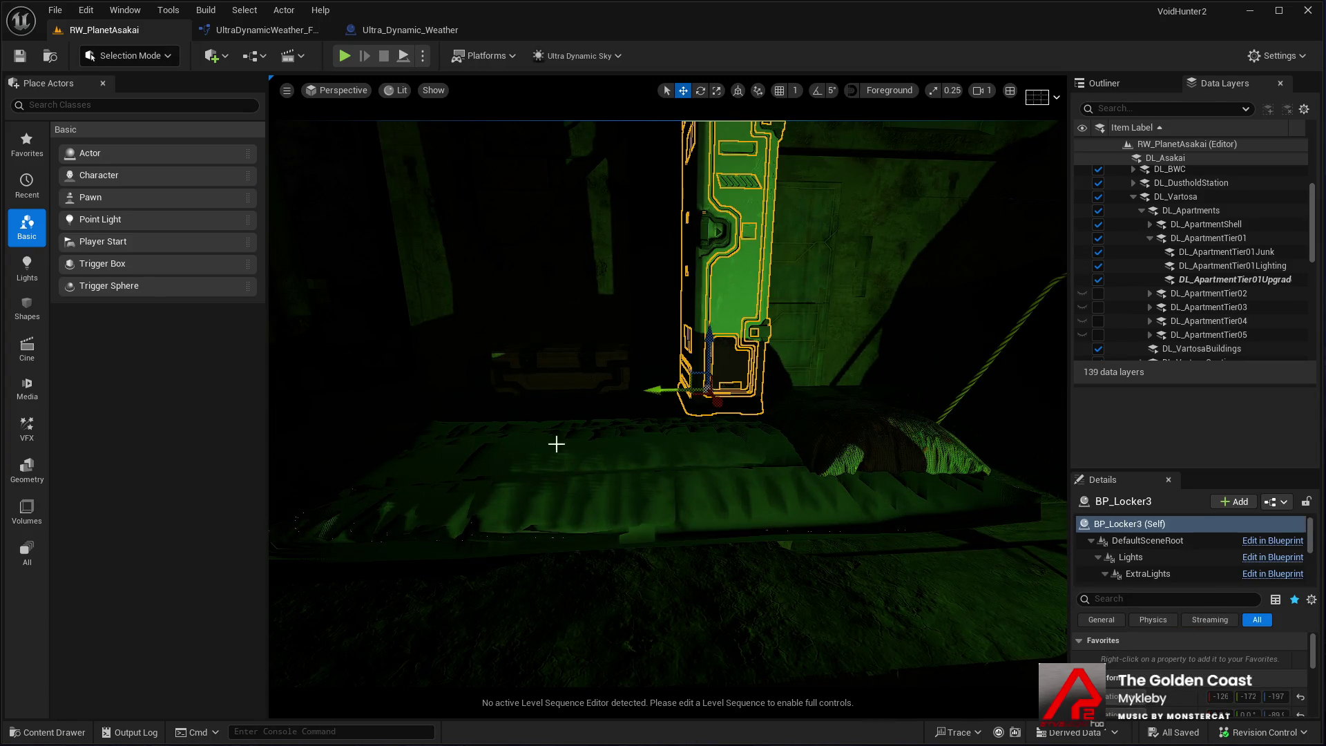
click(553, 380)
click(662, 488)
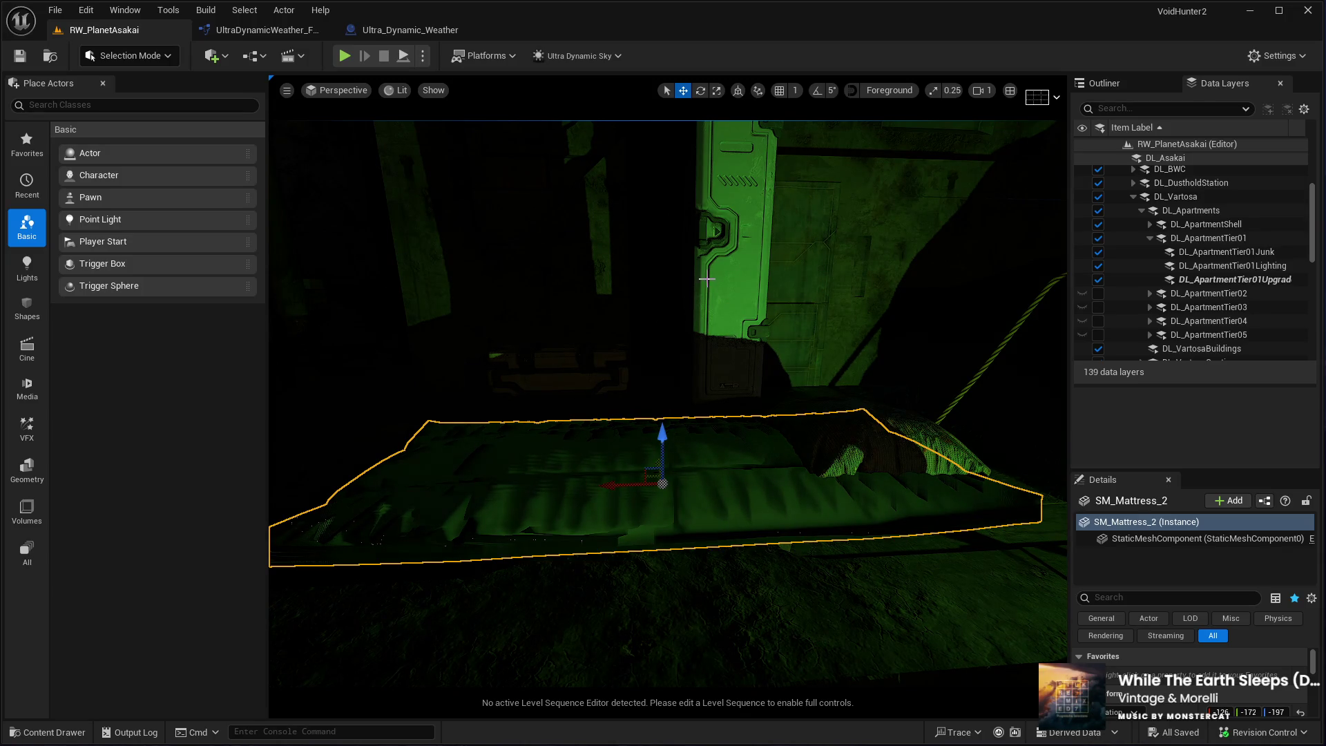
click(602, 356)
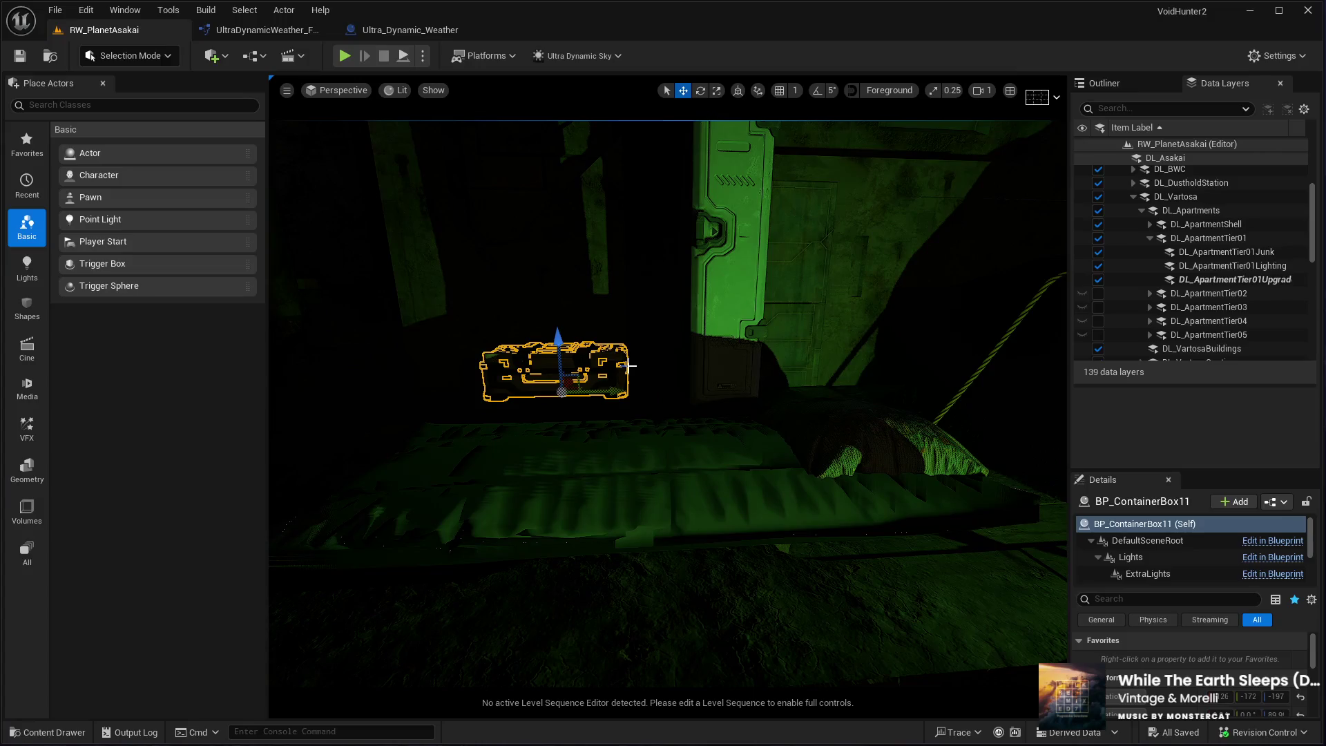
click(754, 290)
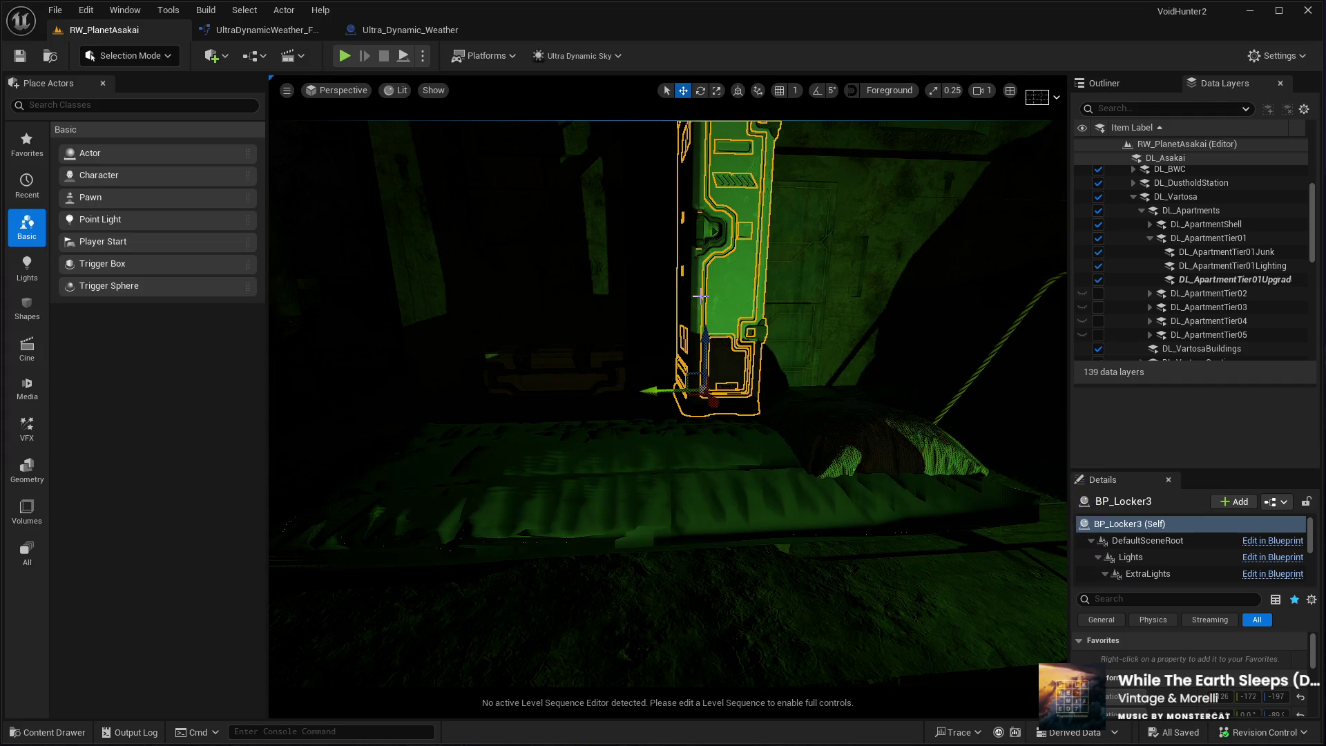
mouse_move(642, 219)
mouse_down()
mouse_move(645, 263)
mouse_move(580, 275)
mouse_move(571, 408)
mouse_move(553, 390)
mouse_move(553, 409)
mouse_up()
key(g)
Collapse and unload DL_ApartmentTier01, then load DL_ApartmentTier02
scroll(1127, 318, down, 2)
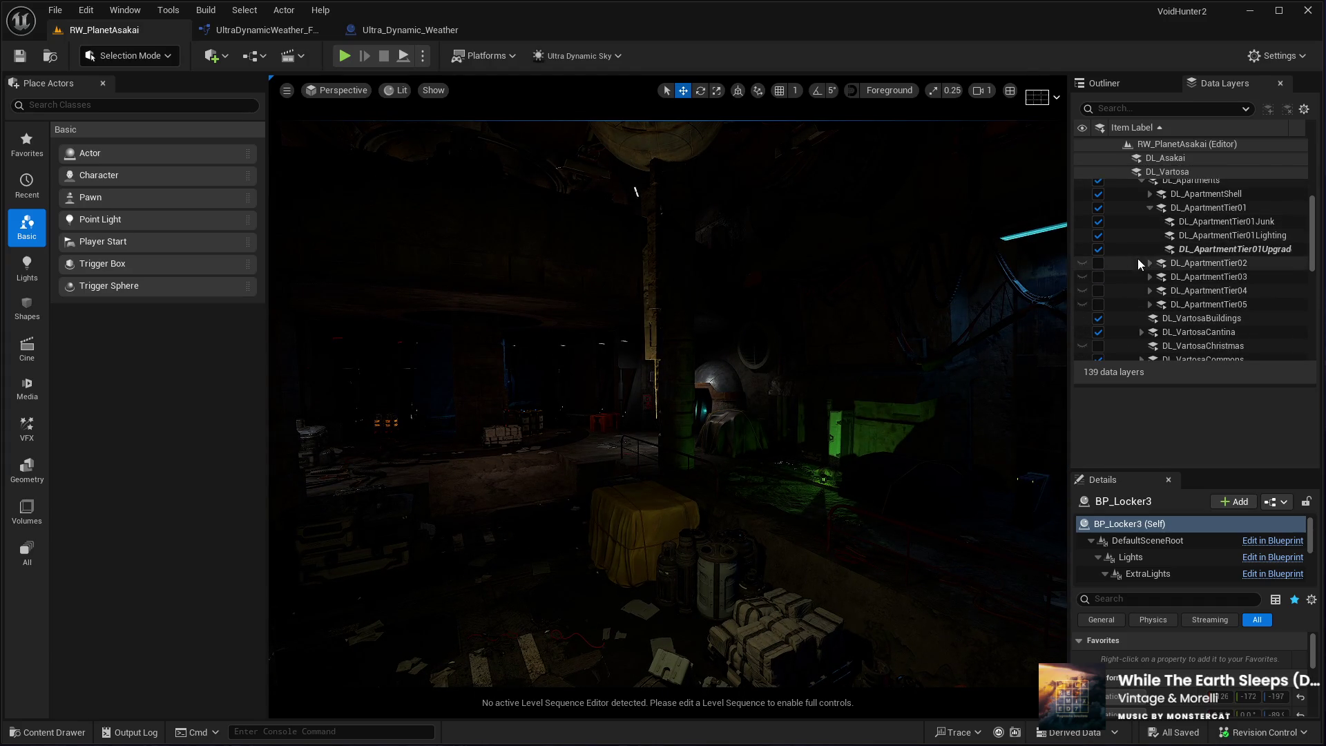
scroll(1119, 241, up, 1)
click(1149, 216)
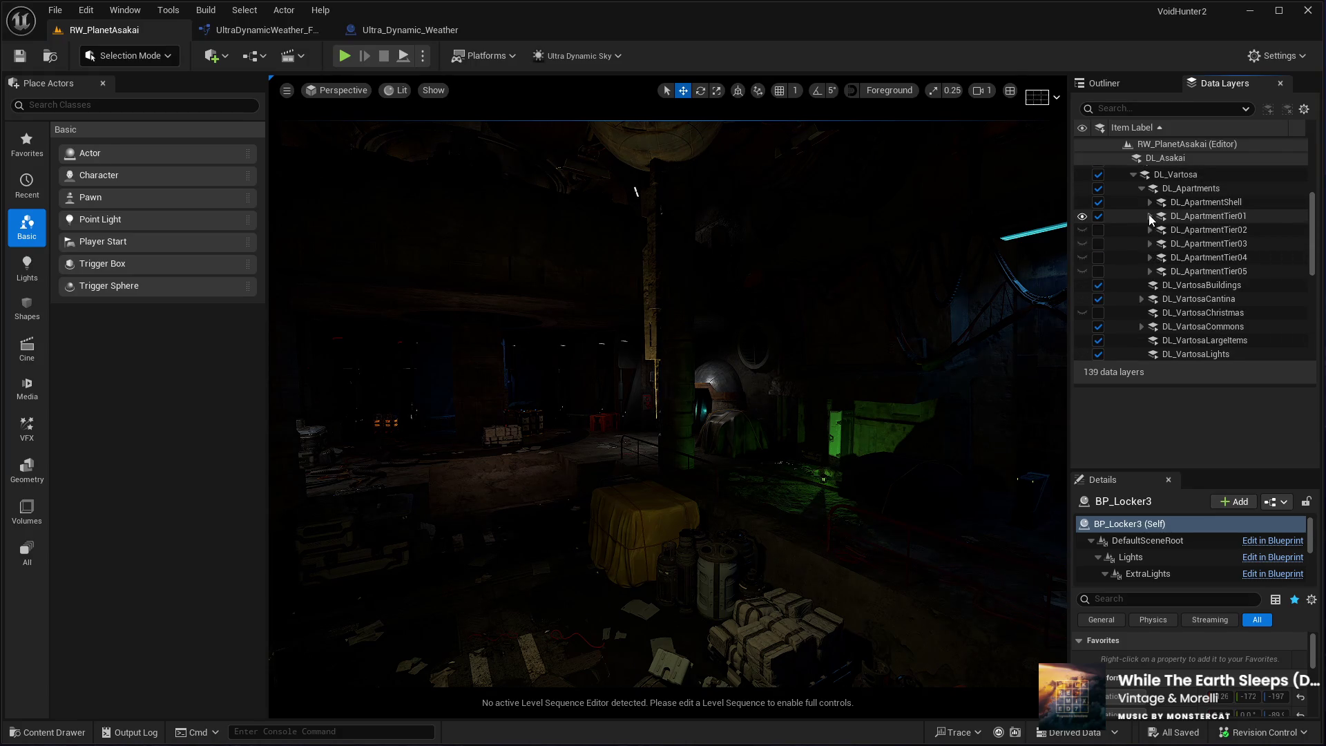
click(1097, 216)
click(1098, 230)
Fly past the tier-two cabinets, crates and cable-hung wall, then unload DL_ApartmentTier02
drag(652, 496, 673, 422)
drag(525, 483, 532, 500)
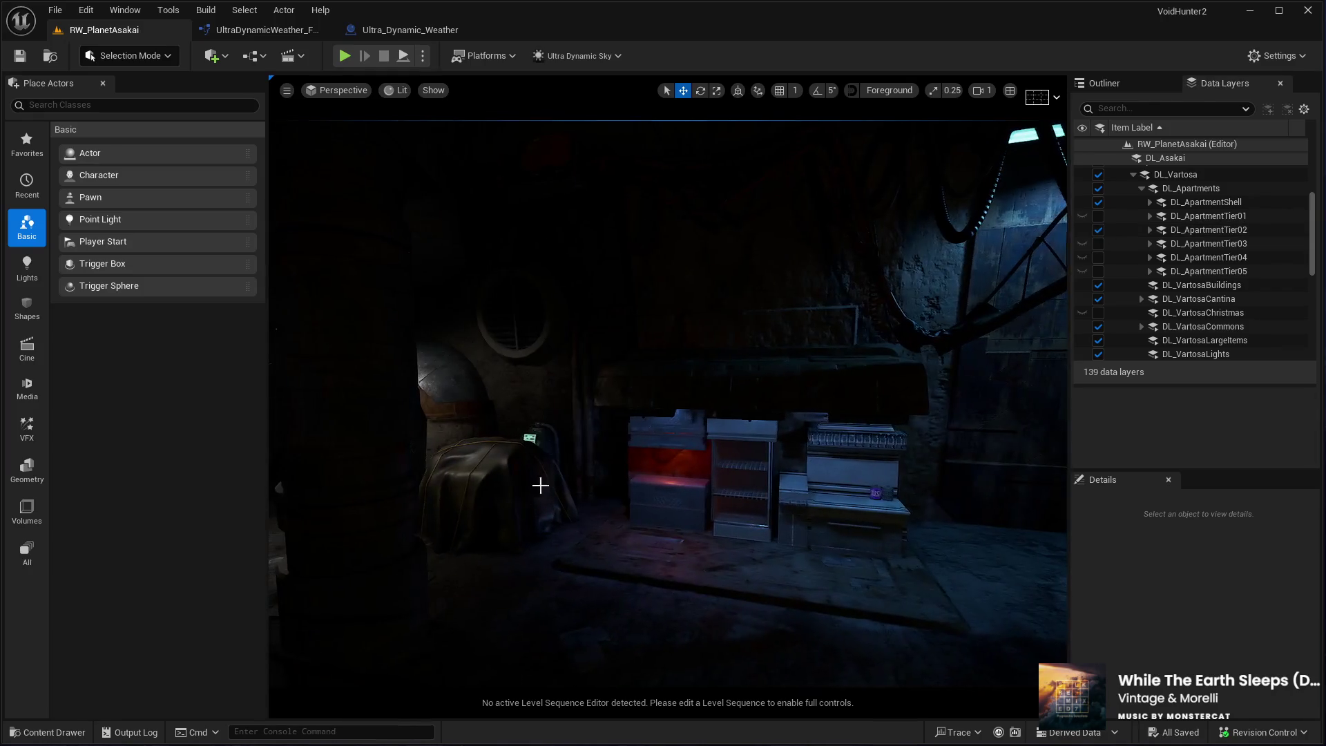
mouse_move(654, 497)
mouse_down()
mouse_move(587, 538)
mouse_move(713, 603)
mouse_up()
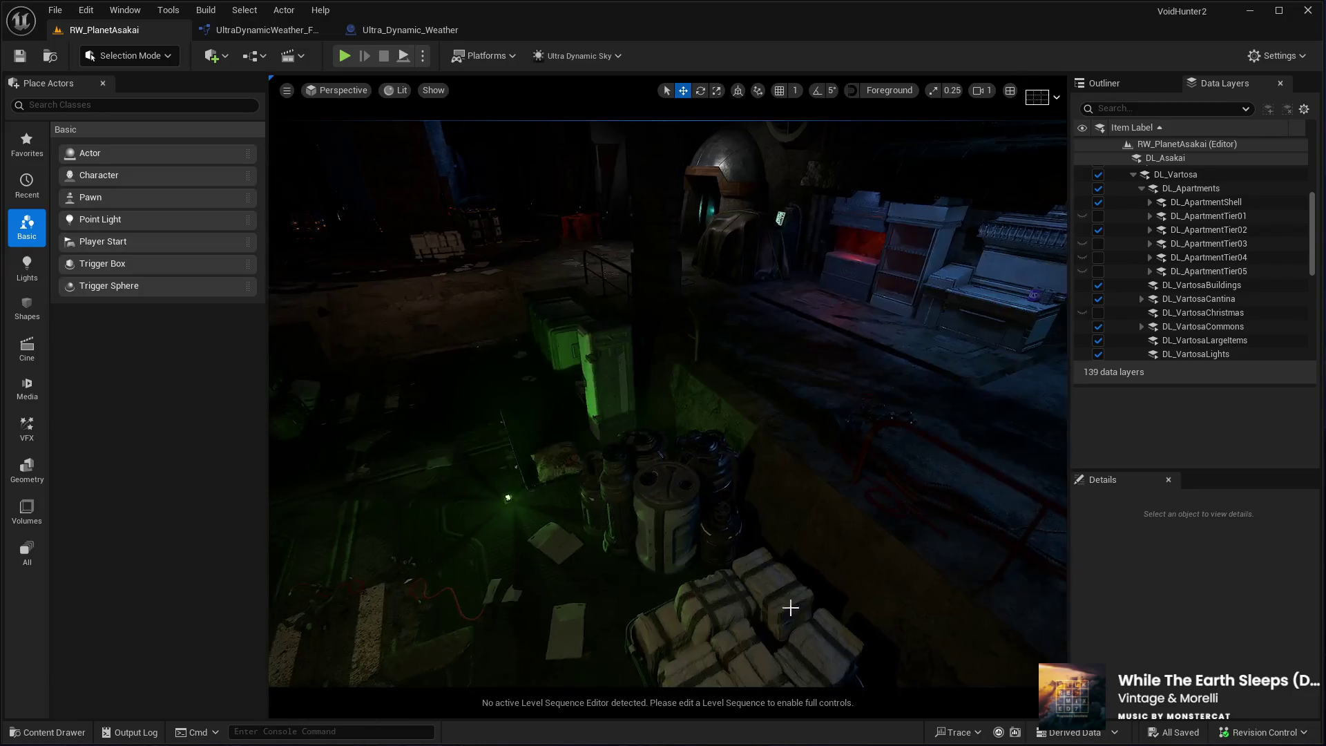
mouse_move(698, 483)
mouse_down()
mouse_move(745, 470)
mouse_move(674, 168)
mouse_up()
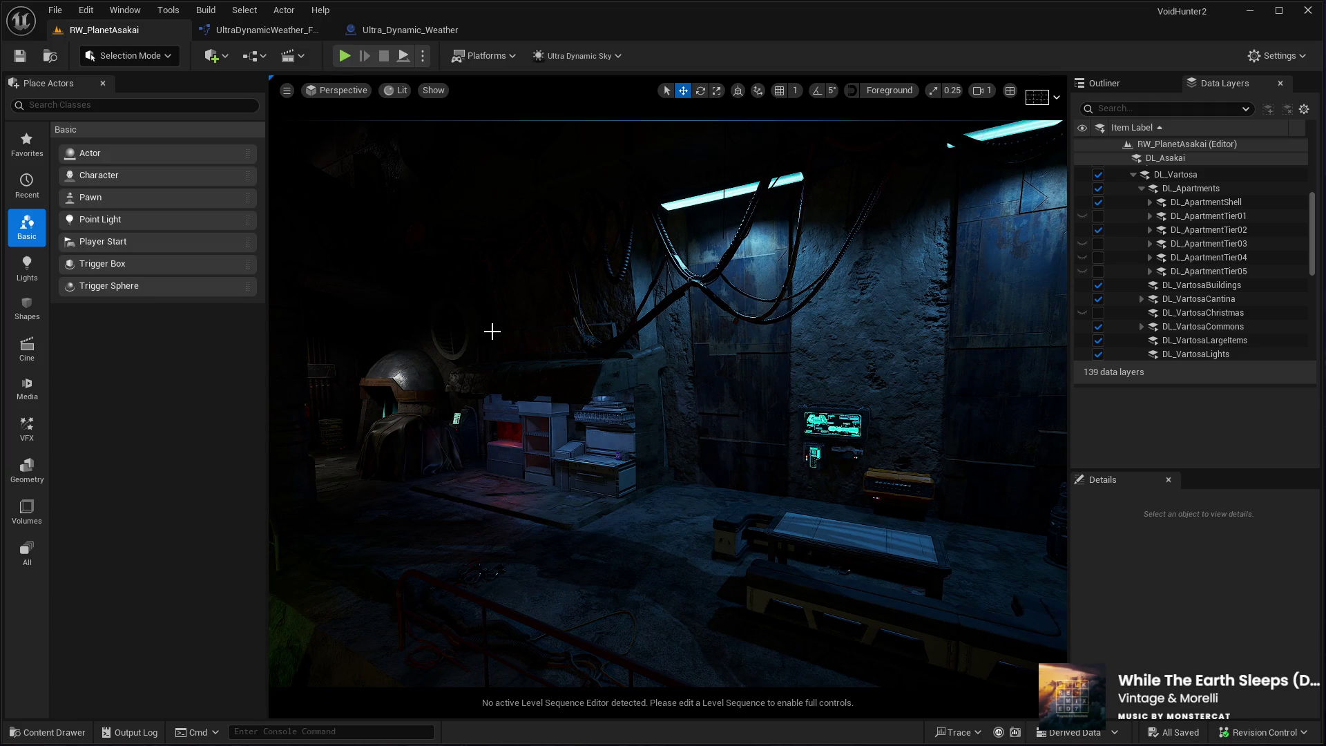
drag(551, 355, 656, 345)
drag(494, 466, 525, 459)
drag(641, 409, 640, 409)
click(1097, 230)
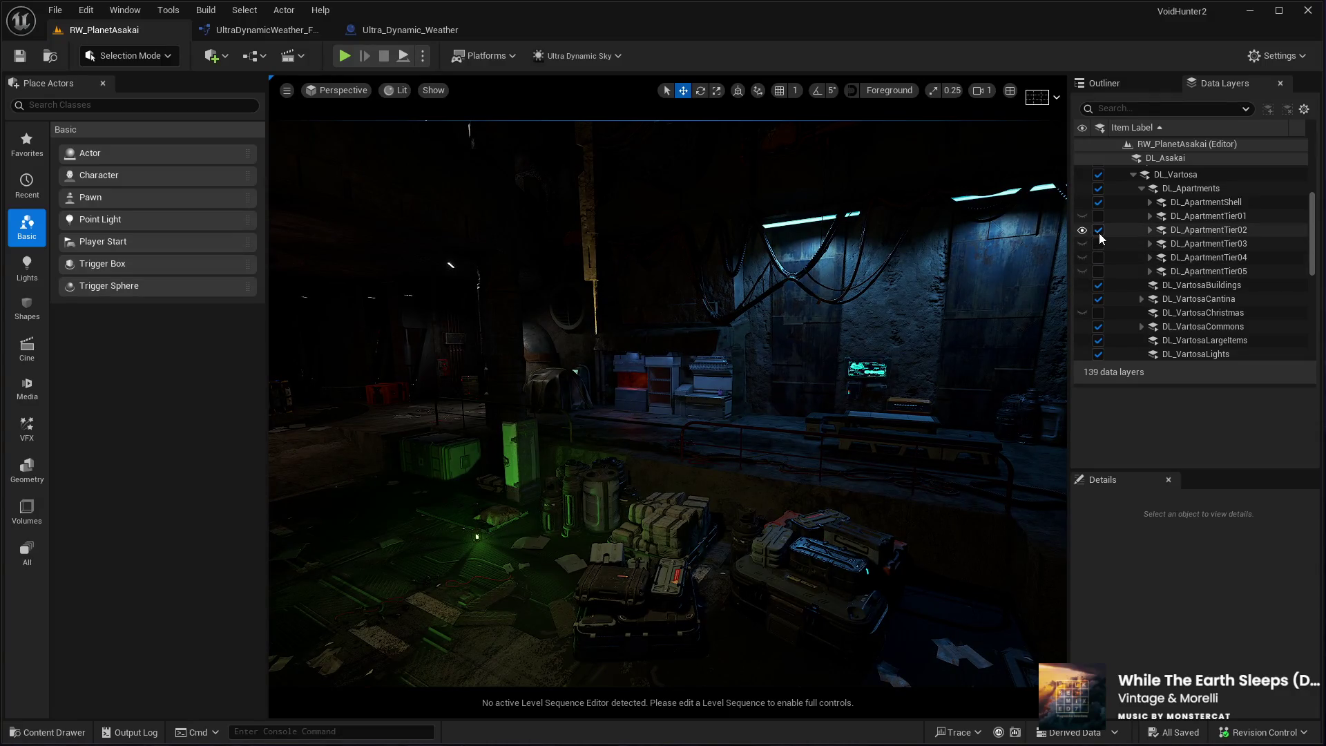
Load DL_ApartmentTier03, view its seating beneath the glowing wall screen, then unload it
click(1098, 244)
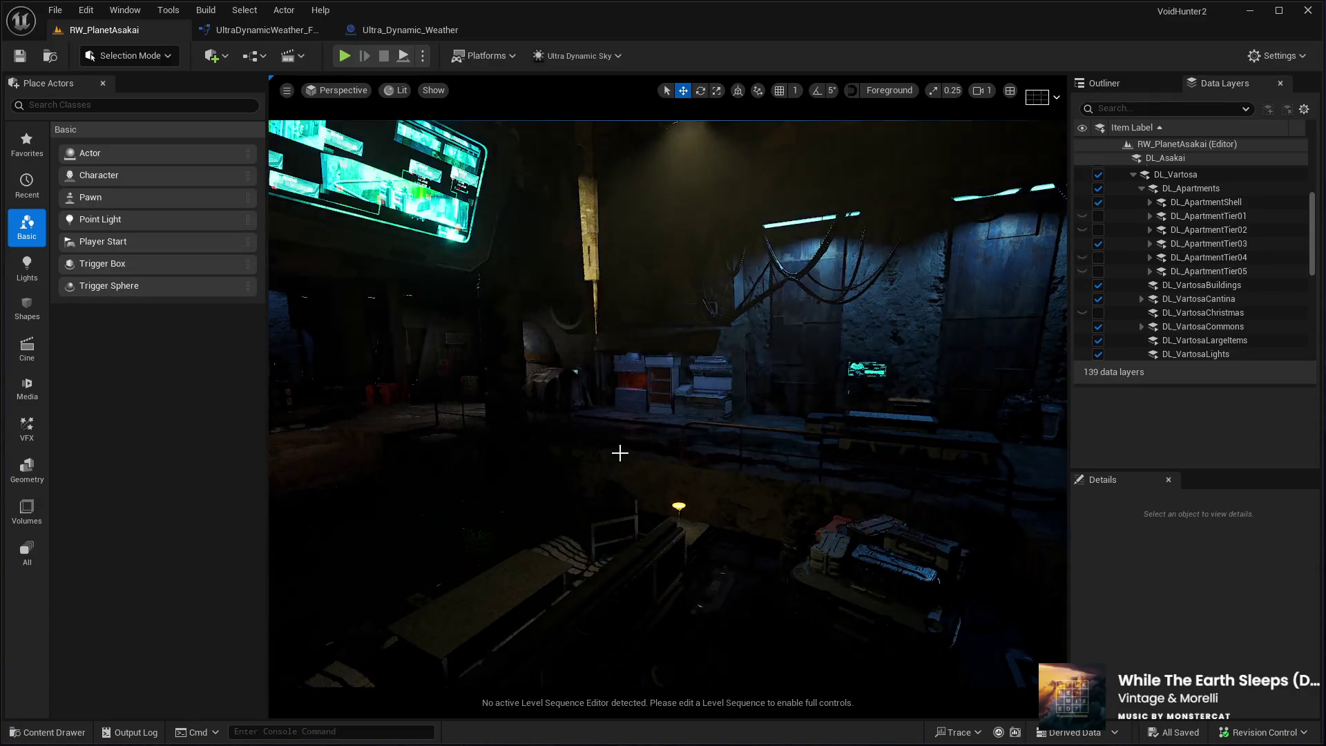
drag(597, 502, 597, 502)
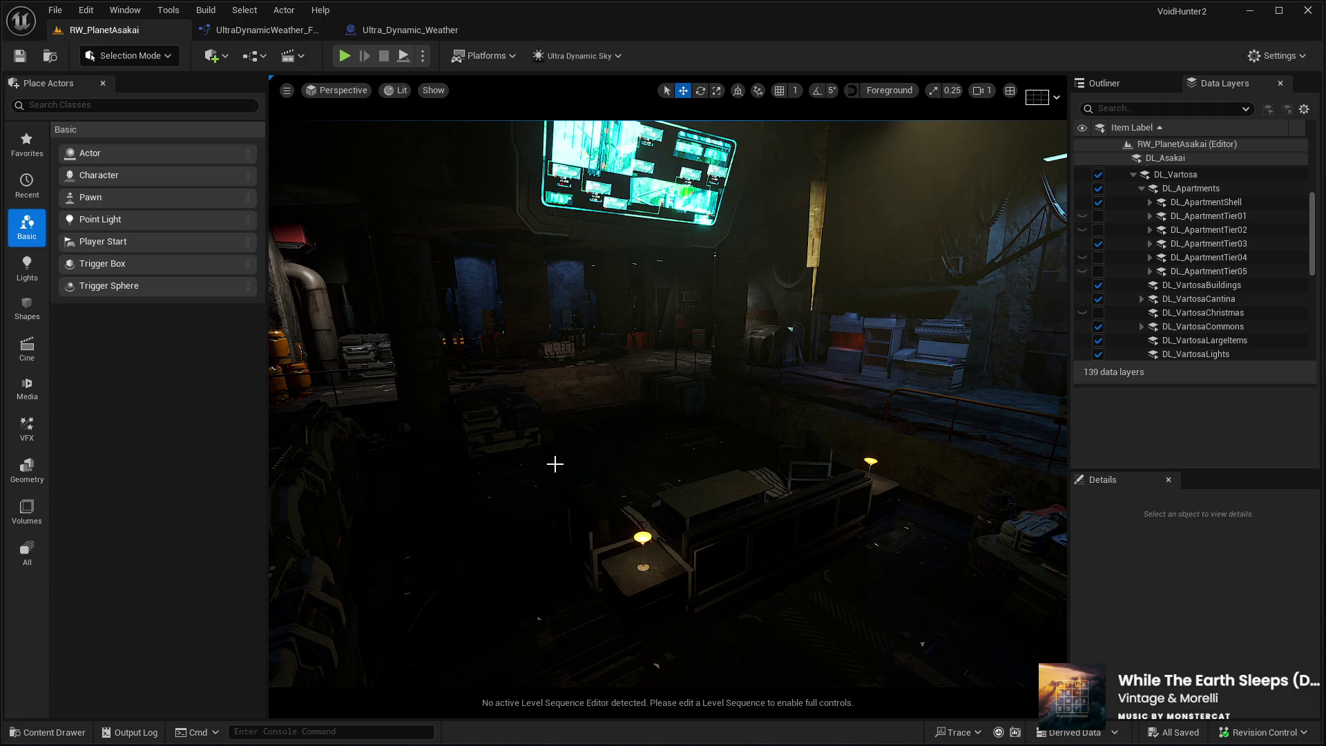
drag(553, 465, 532, 456)
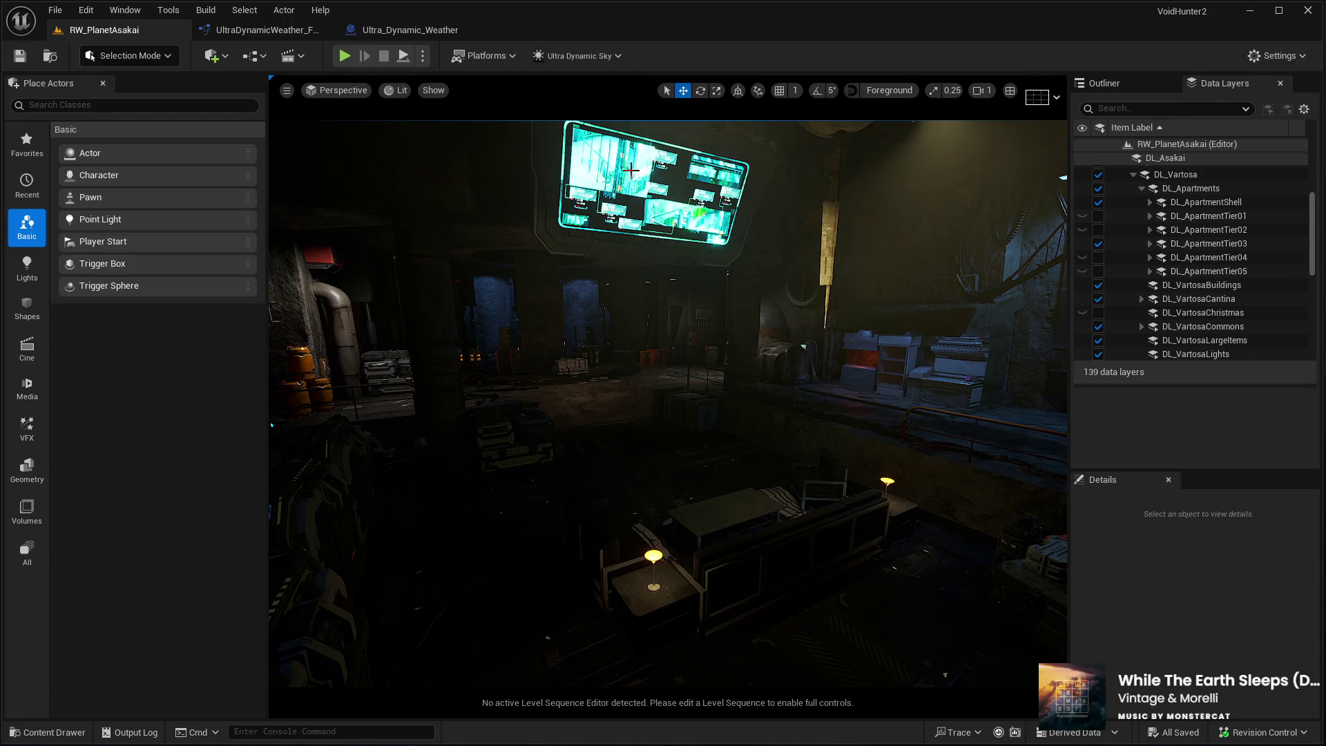
click(1098, 245)
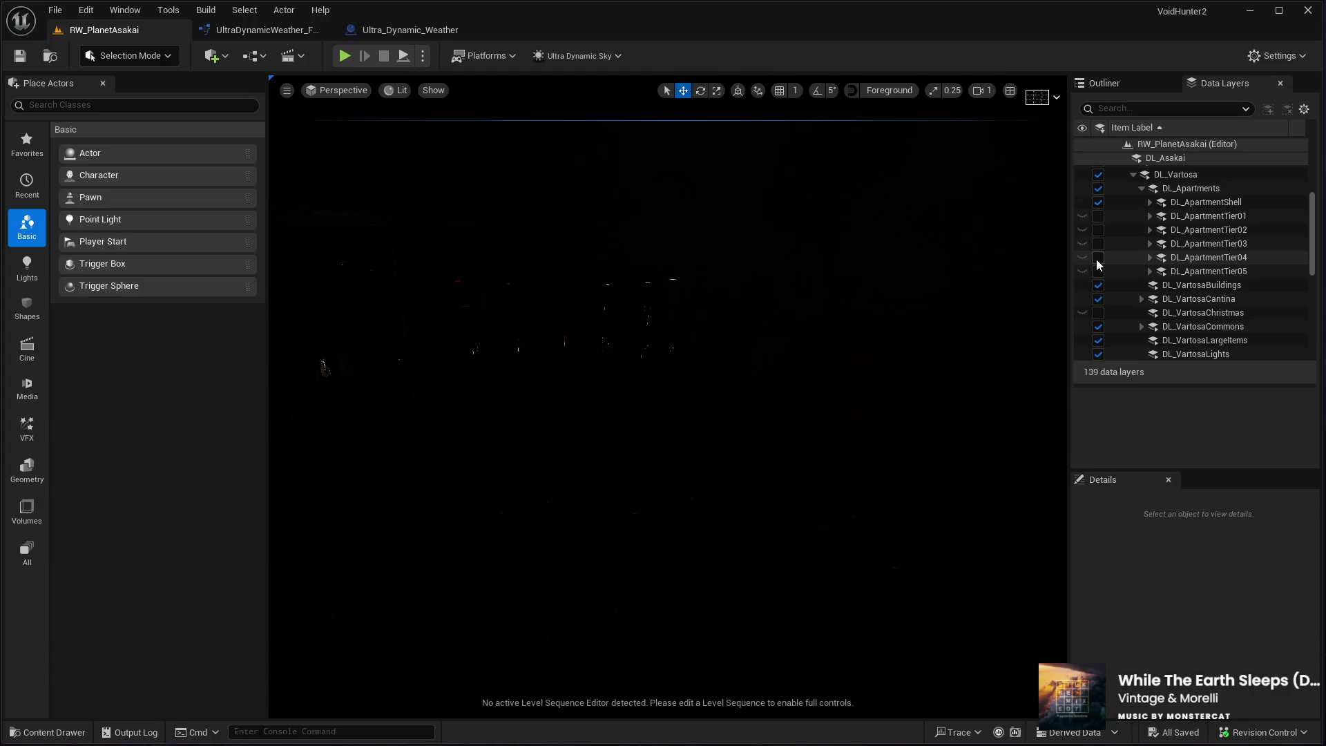
Load and unload DL_ApartmentTier04, then load DL_ApartmentTier05 and look around it
click(1098, 258)
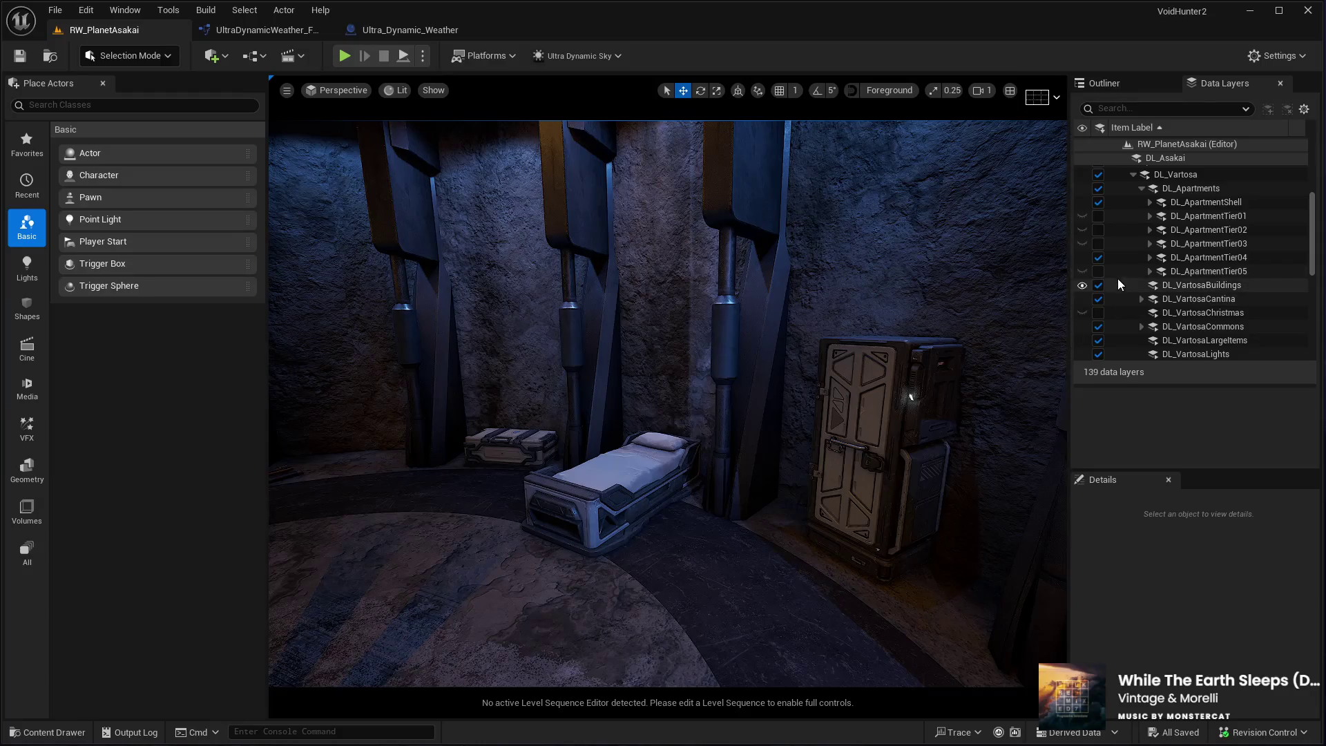
click(1098, 257)
click(1097, 271)
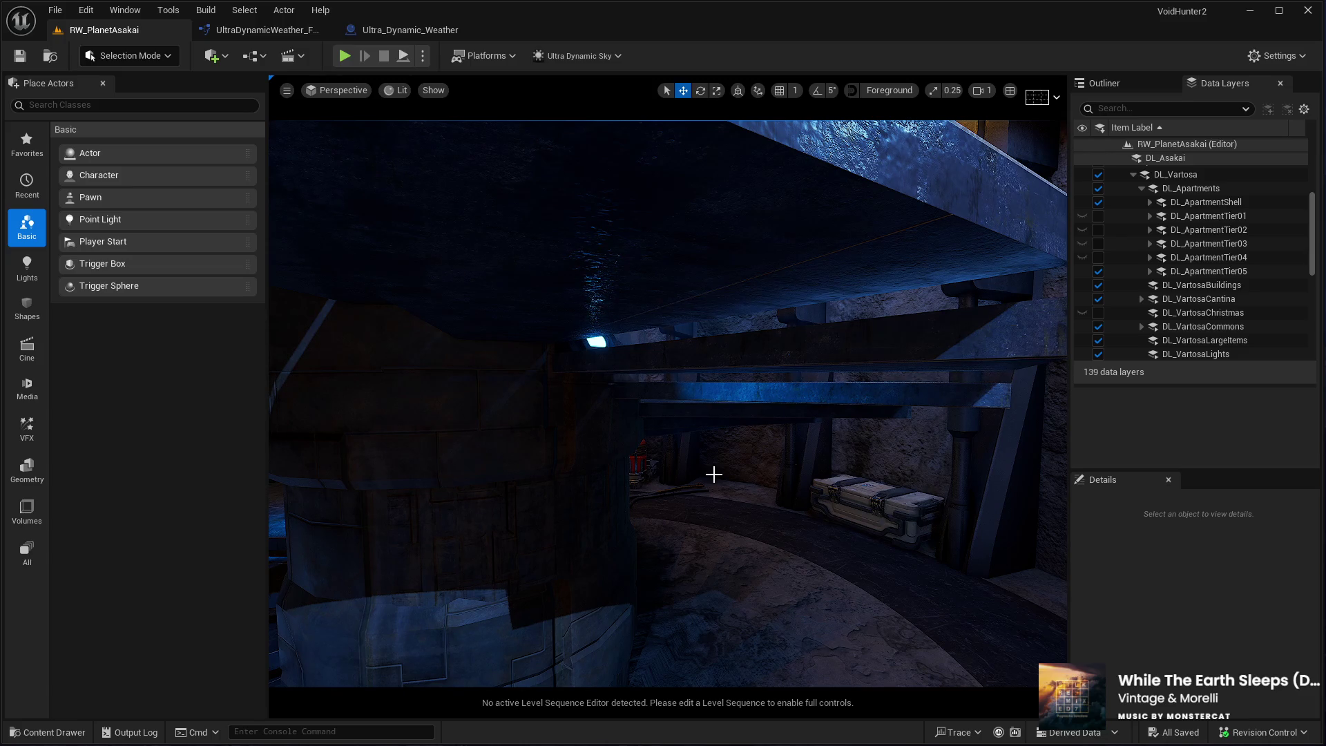
drag(624, 521, 625, 521)
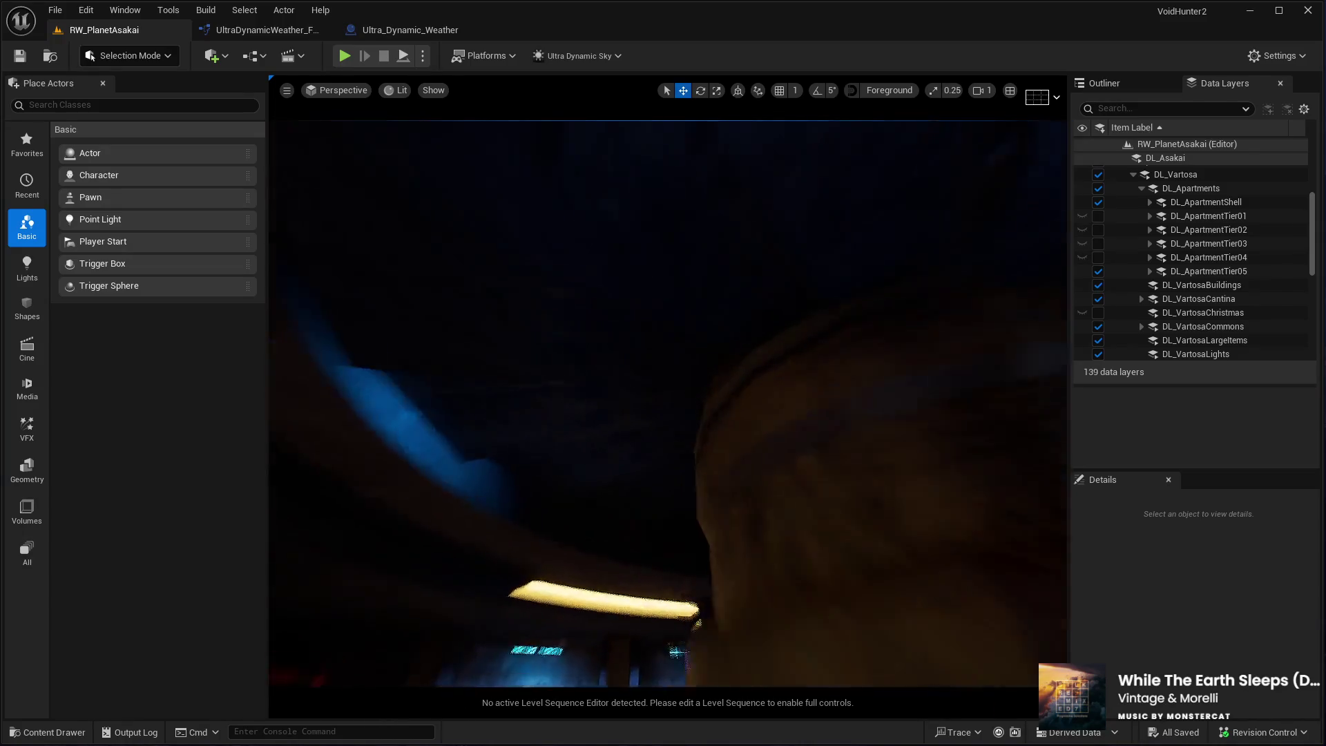